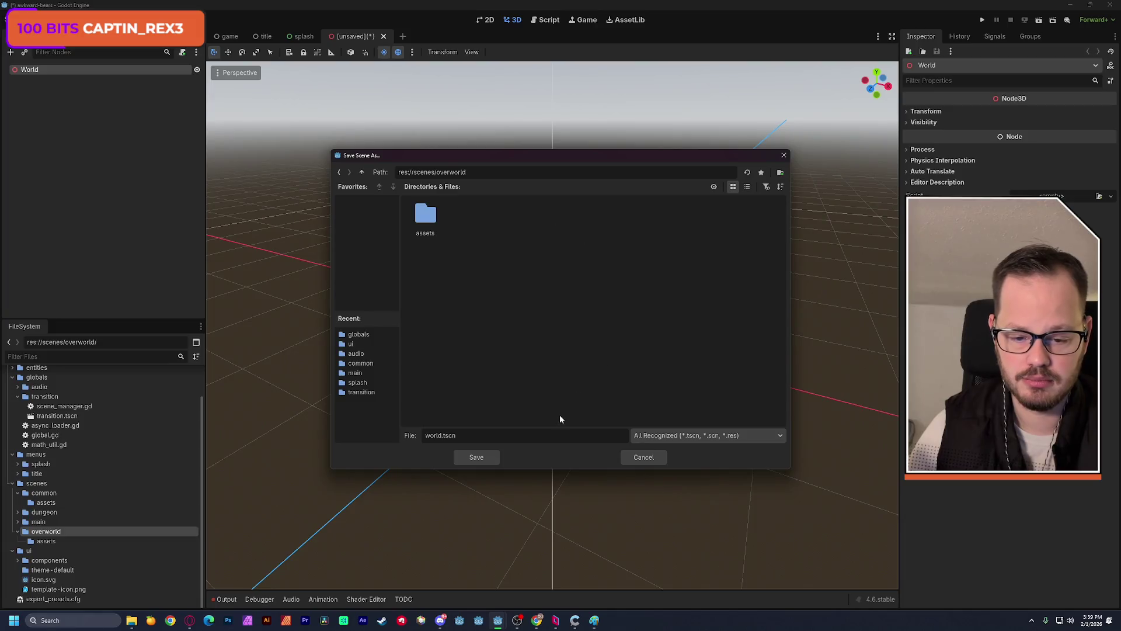
# - Save the scene as world.tscn and add a Node3D named Env under World
pyautogui.click(489, 458)
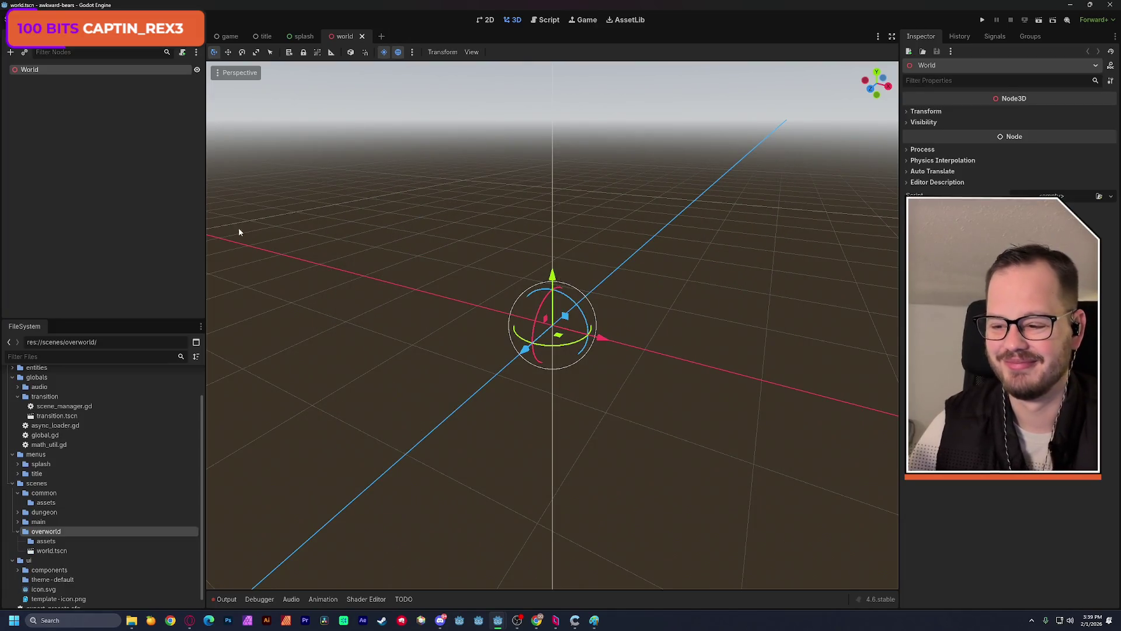
pyautogui.scroll(5, 400, 244)
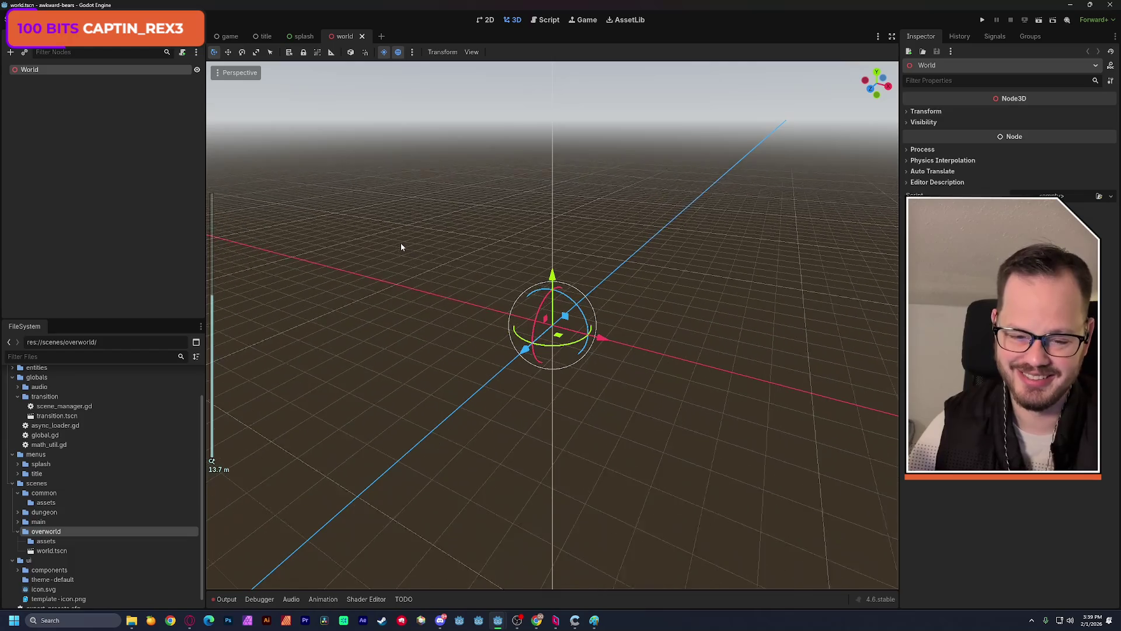
pyautogui.click(85, 153)
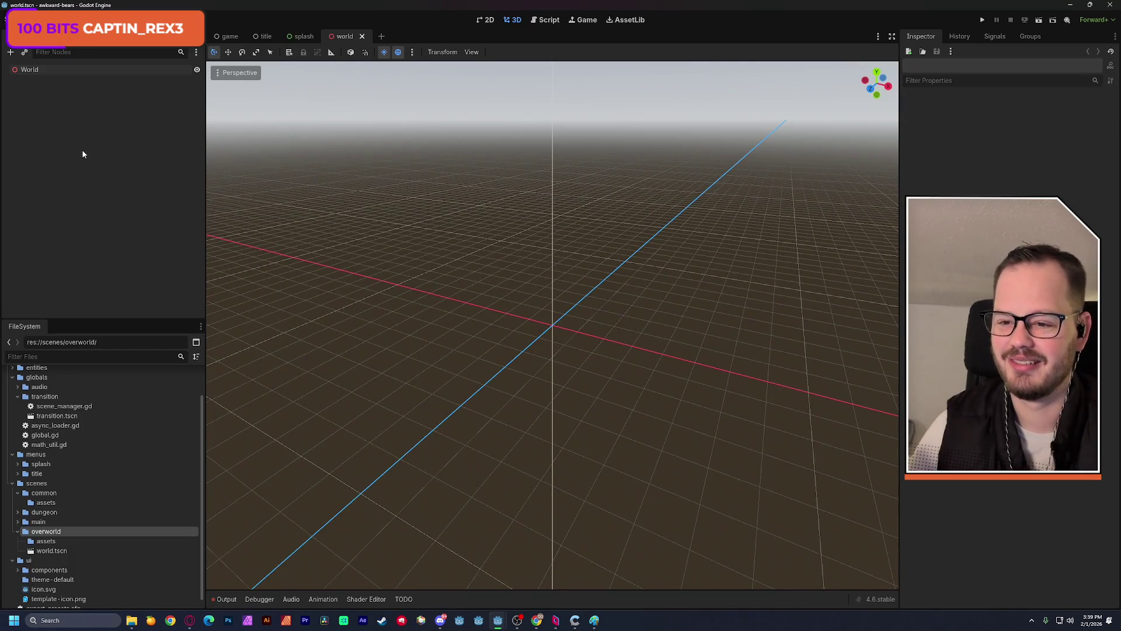
pyautogui.hotkey('ctrl', 'a')
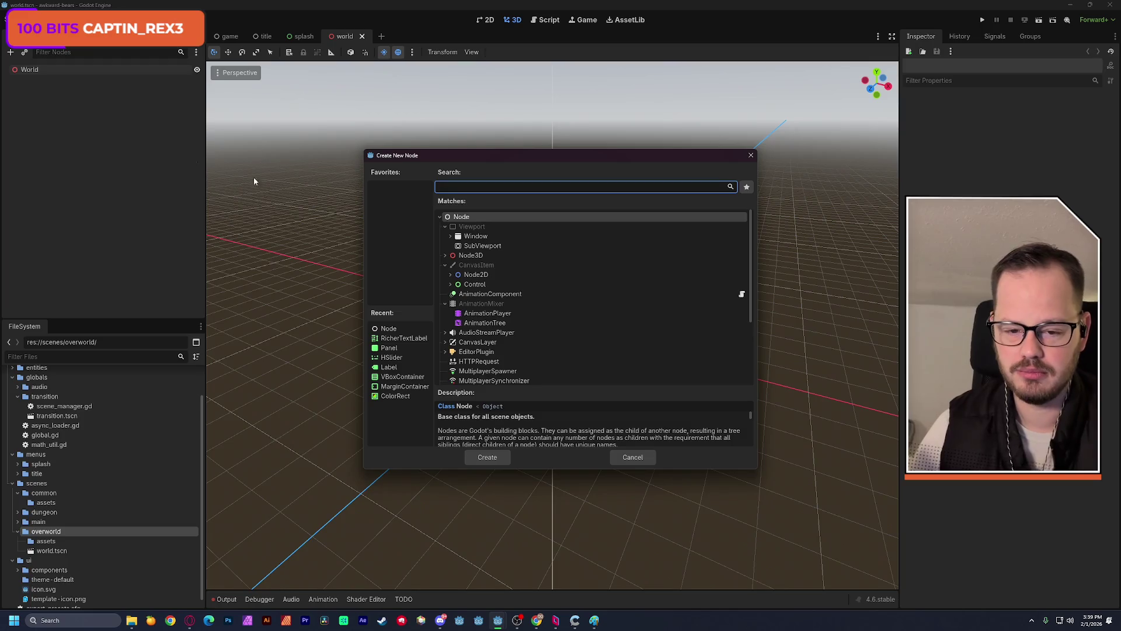
pyautogui.doubleClick(469, 255)
pyautogui.write('Env')
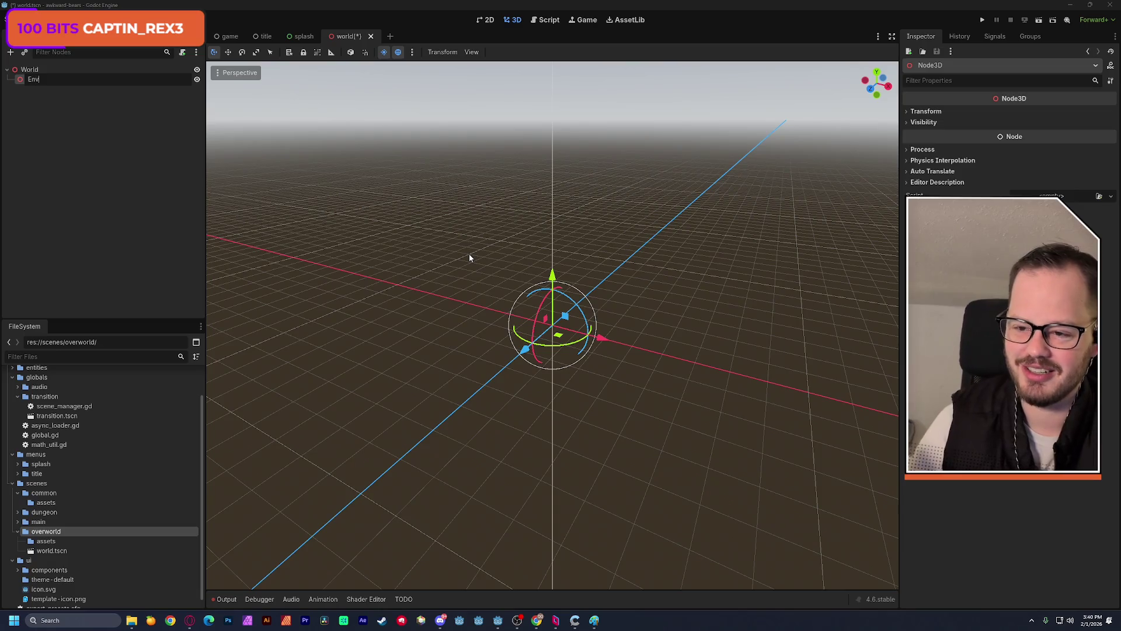
pyautogui.press('Return')
# - Add a CSGBox3D child under Env through a 'csg' node search
pyautogui.click(57, 179)
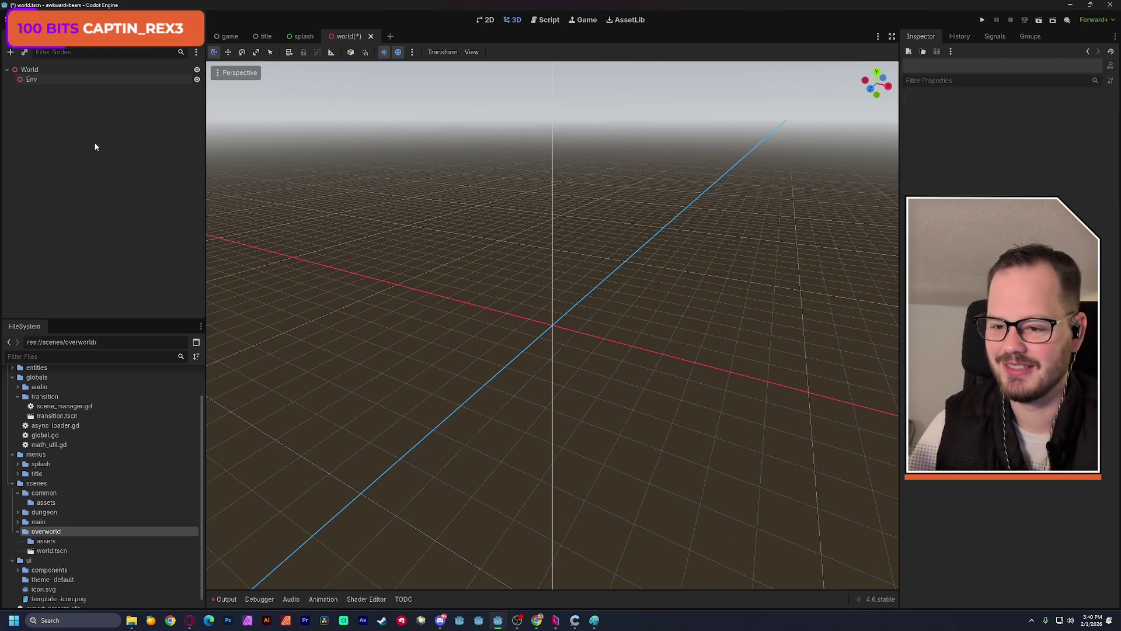
pyautogui.click(51, 79)
pyautogui.hotkey('ctrl', 'a')
pyautogui.write('csg')
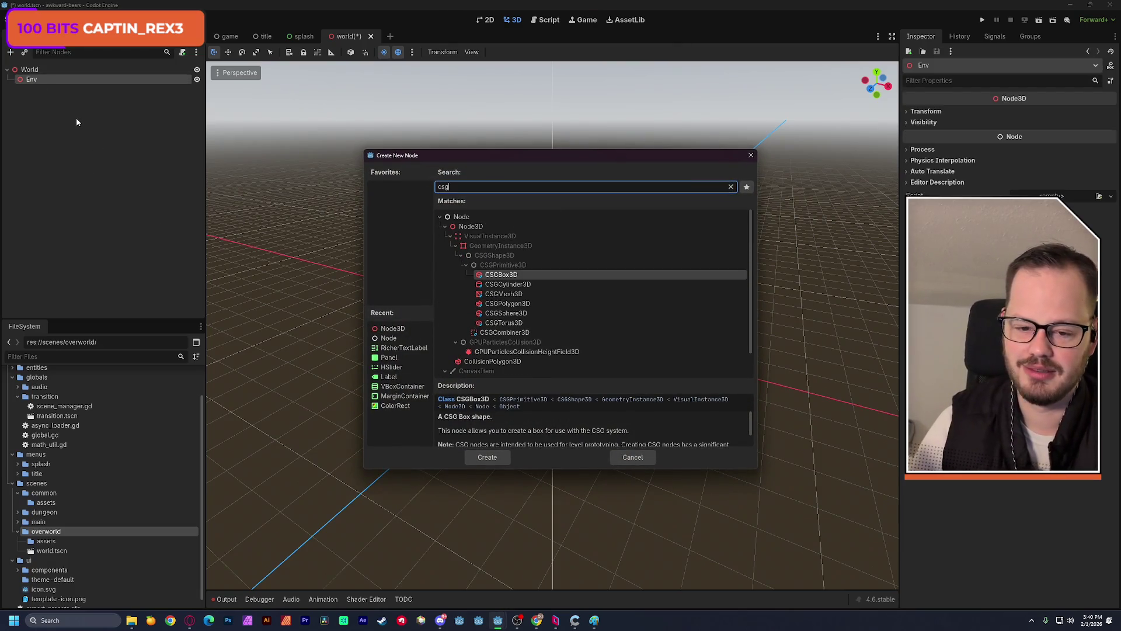
pyautogui.doubleClick(503, 276)
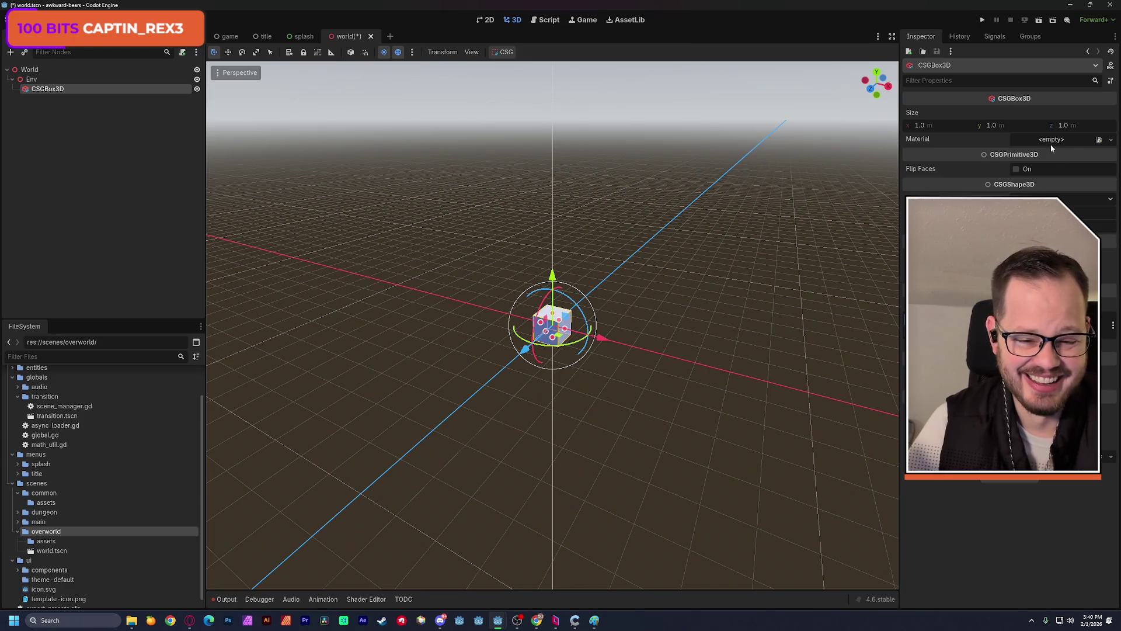
# - Stretch the box with its size handles and set its Y size to 1 m
pyautogui.moveTo(650, 319)
pyautogui.mouseDown()
pyautogui.moveTo(701, 362)
pyautogui.moveTo(554, 334)
pyautogui.moveTo(553, 540)
pyautogui.mouseUp()
pyautogui.scroll(-3, 560, 467)
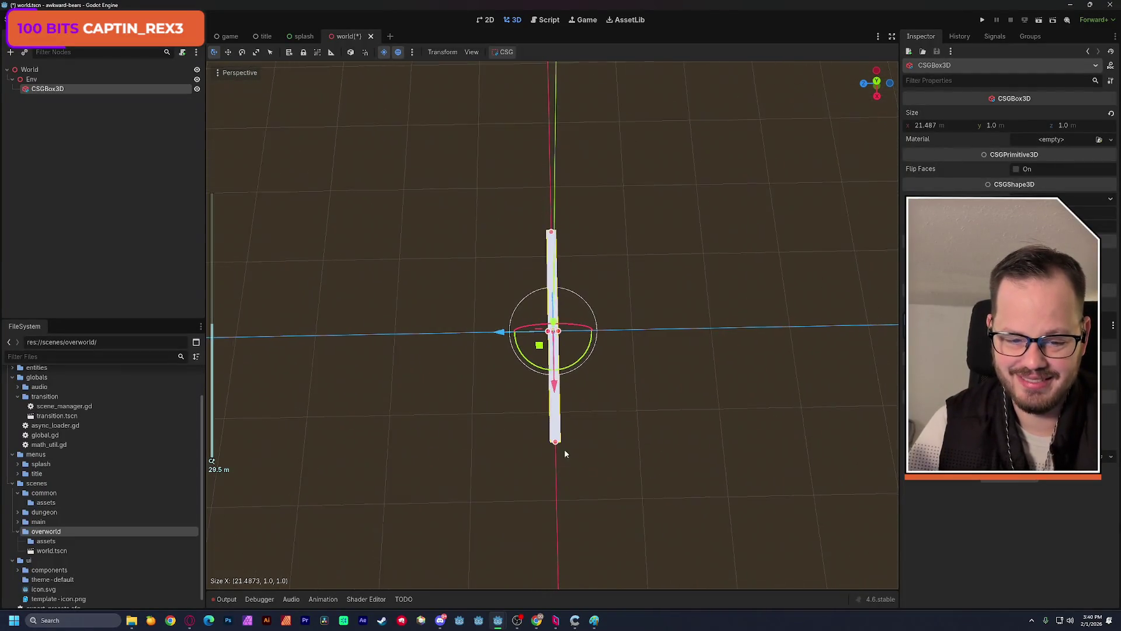
pyautogui.moveTo(555, 319)
pyautogui.mouseDown()
pyautogui.moveTo(760, 310)
pyautogui.moveTo(644, 319)
pyautogui.mouseUp()
pyautogui.moveTo(558, 330)
pyautogui.mouseDown()
pyautogui.moveTo(605, 330)
pyautogui.moveTo(627, 426)
pyautogui.moveTo(638, 388)
pyautogui.moveTo(873, 245)
pyautogui.mouseUp()
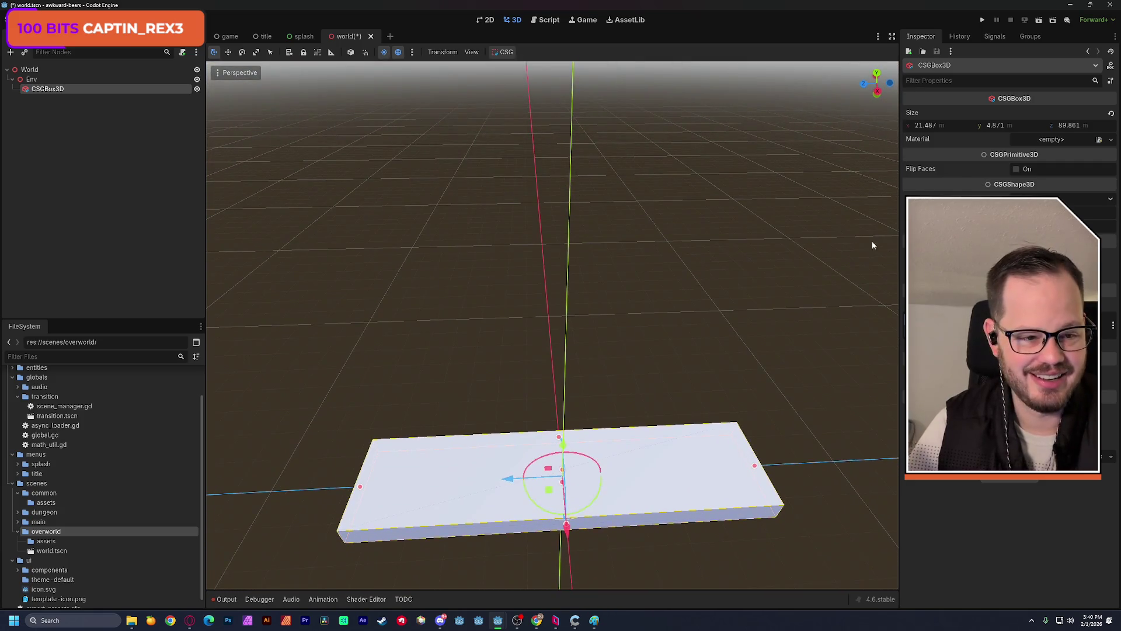
pyautogui.click(1017, 127)
pyautogui.write('1')
pyautogui.press('Return')
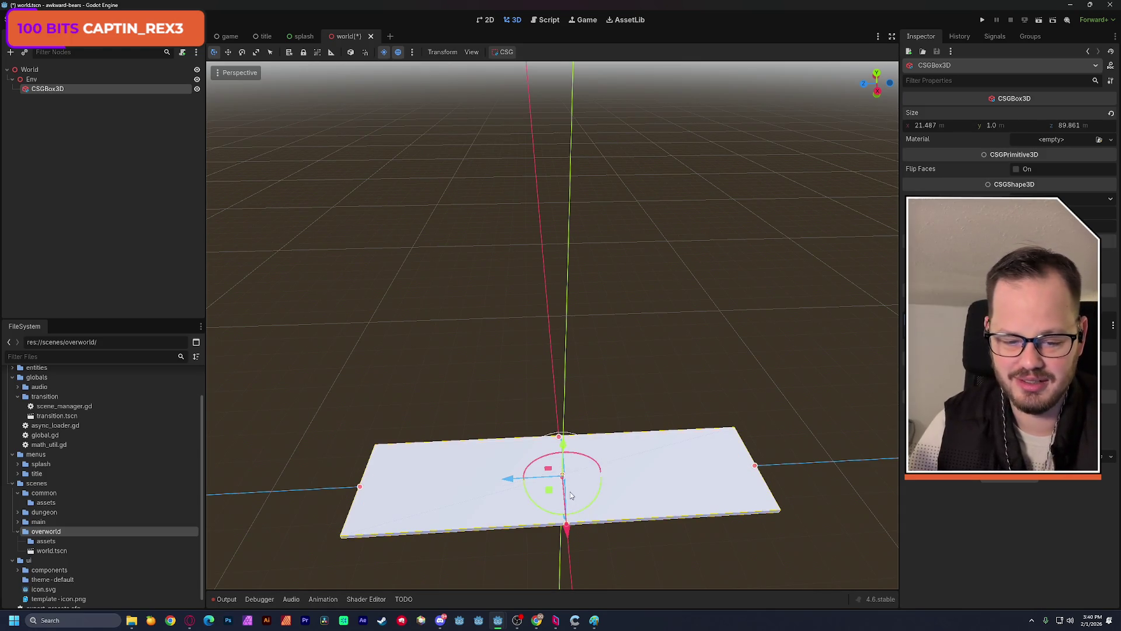
# - Set the slab's X and Z sizes to 125 m each
pyautogui.moveTo(559, 405)
pyautogui.mouseDown()
pyautogui.moveTo(619, 409)
pyautogui.moveTo(543, 374)
pyautogui.moveTo(540, 408)
pyautogui.moveTo(678, 466)
pyautogui.mouseUp()
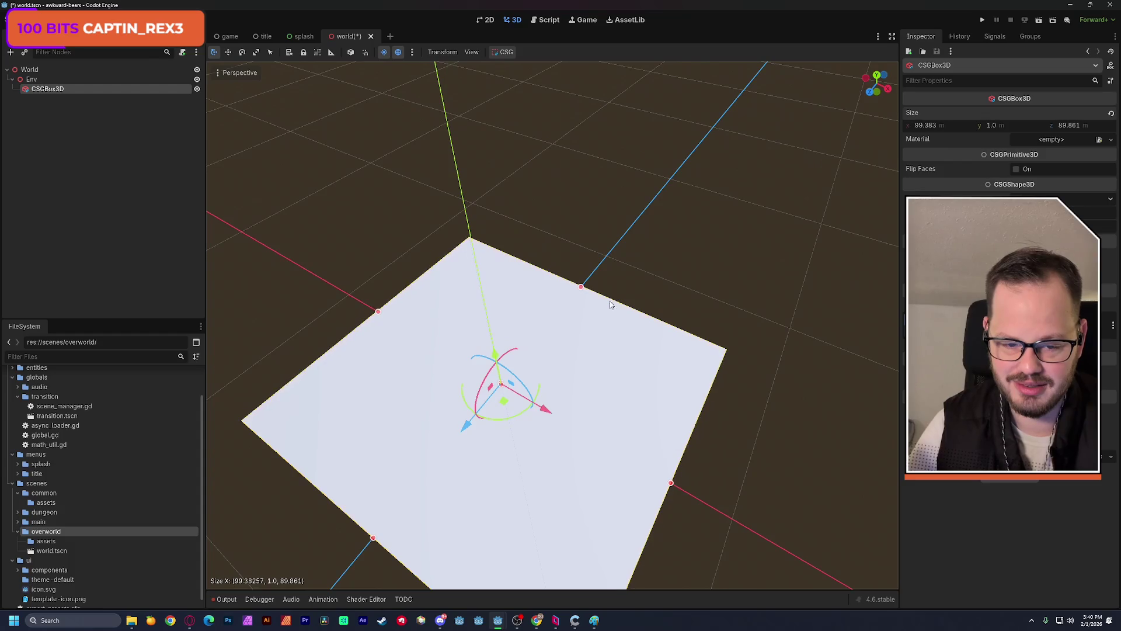
pyautogui.moveTo(582, 289); pyautogui.dragTo(607, 255)
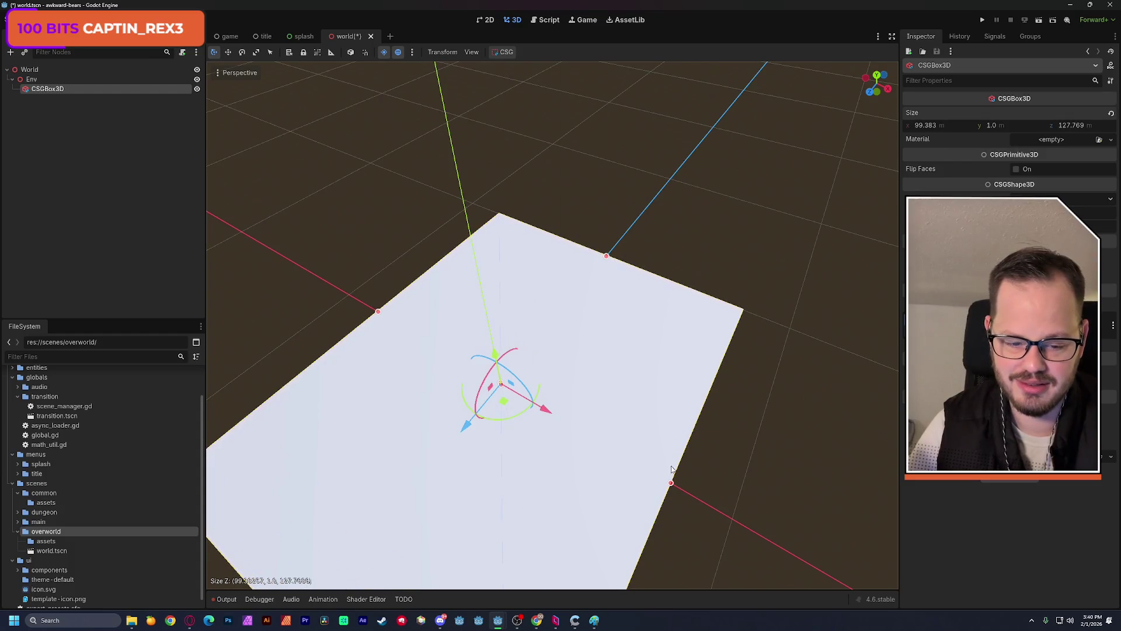
pyautogui.moveTo(672, 484); pyautogui.dragTo(733, 519)
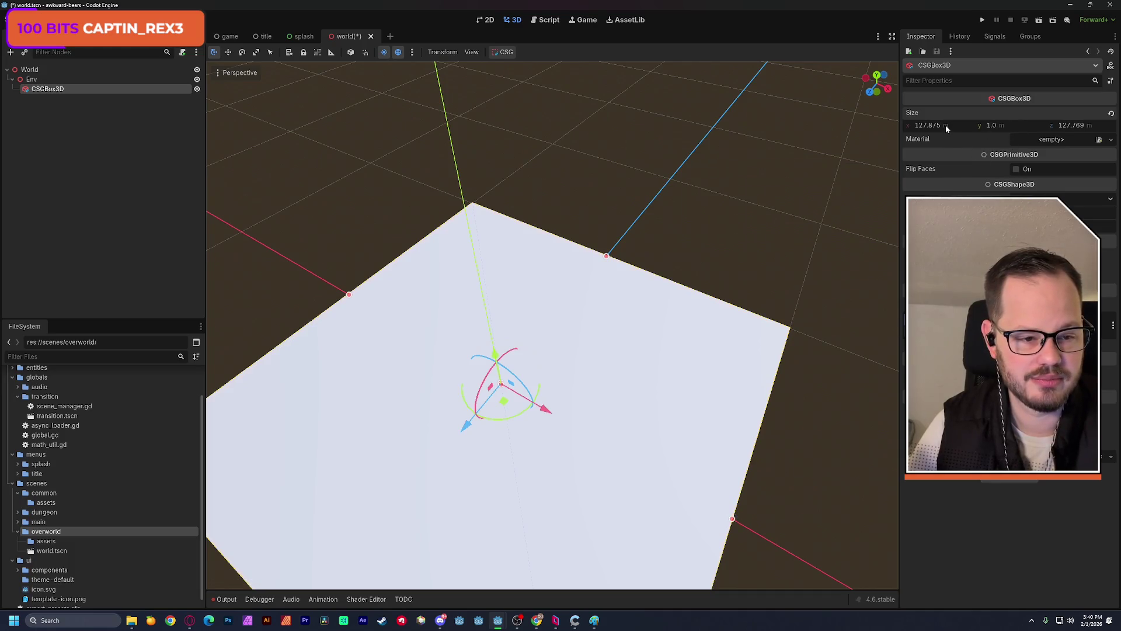
pyautogui.write('125')
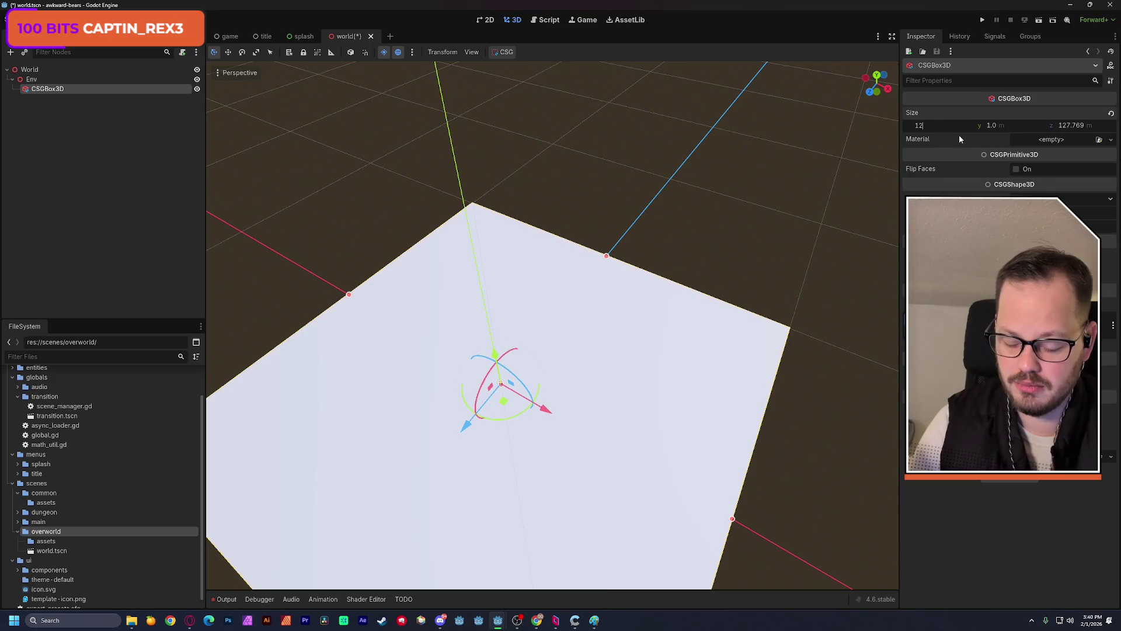
pyautogui.press('Tab')
pyautogui.press('Tab')
pyautogui.write('125')
pyautogui.press('Return')
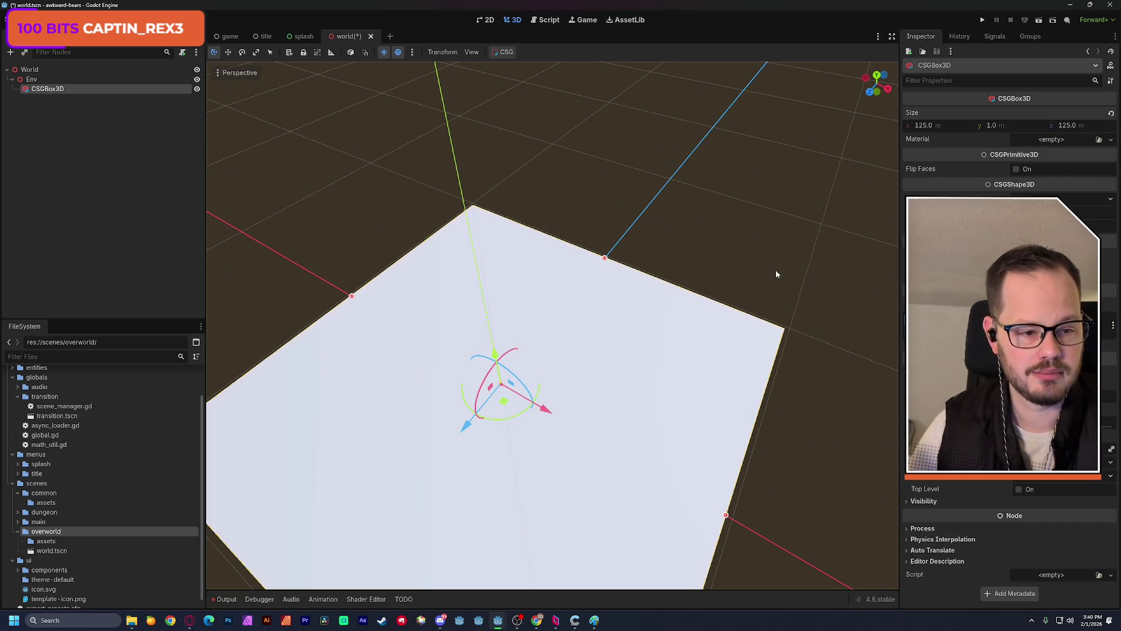
pyautogui.moveTo(776, 270)
pyautogui.mouseDown()
pyautogui.moveTo(596, 274)
pyautogui.moveTo(564, 307)
pyautogui.mouseUp()
# - Save the world scene and expand the floor box's Transform properties
pyautogui.hotkey('ctrl', 's')
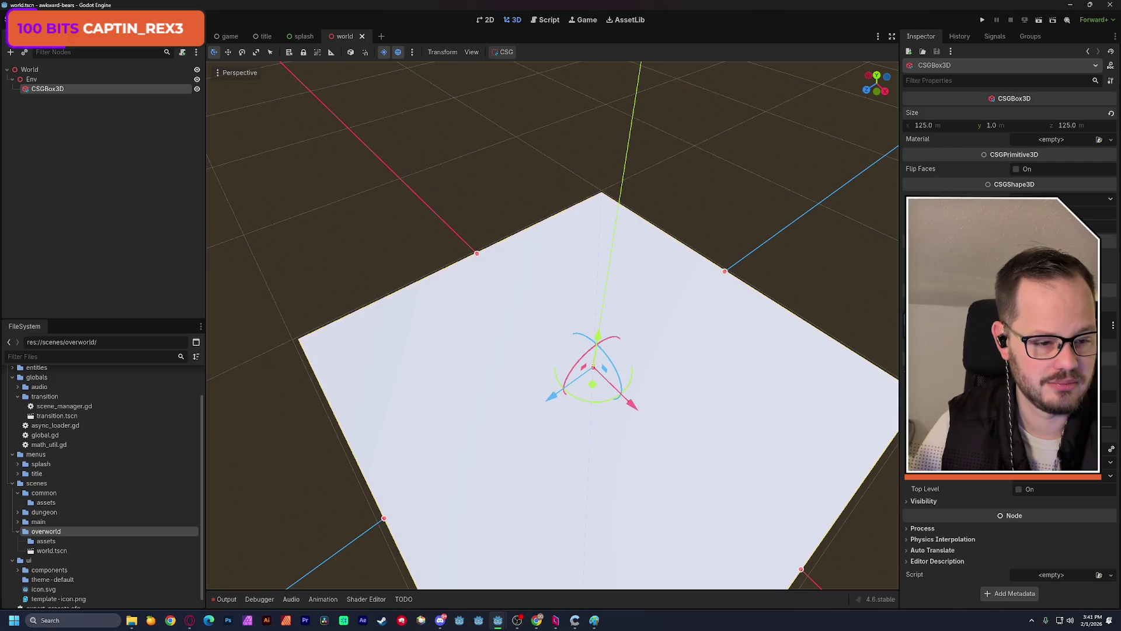
pyautogui.click(934, 476)
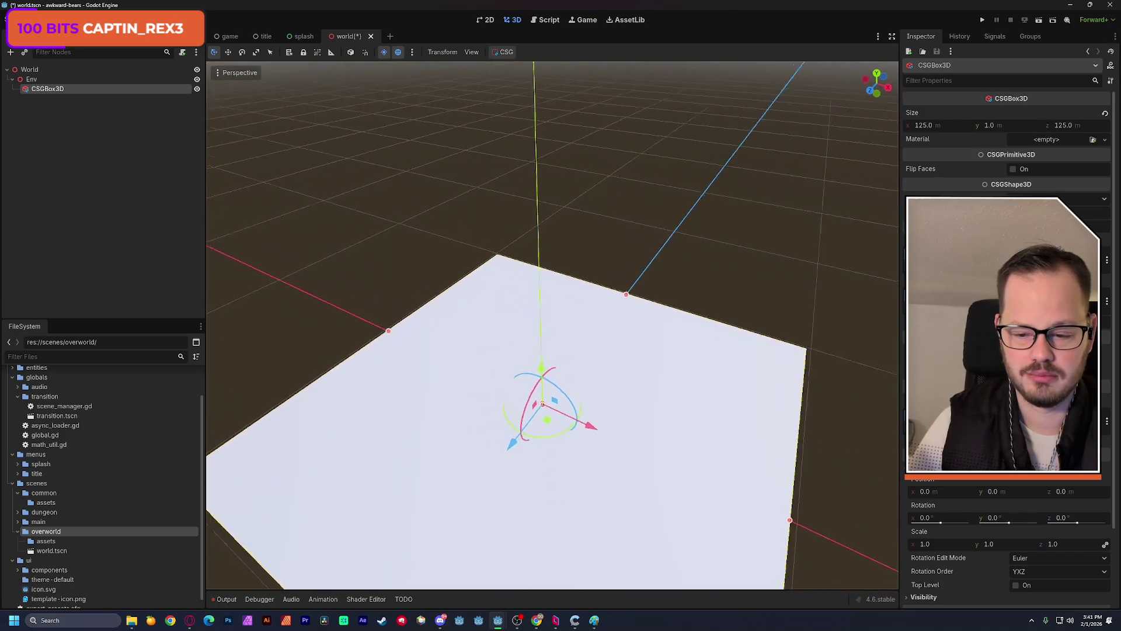
pyautogui.hotkey('ctrl', 's')
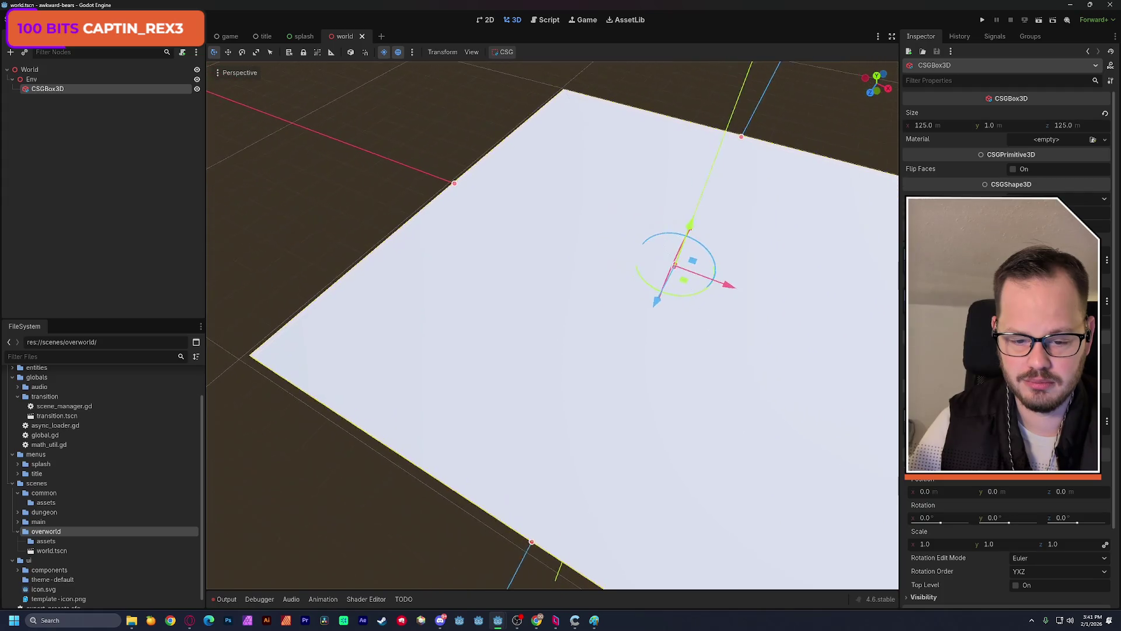
pyautogui.scroll(2, 93, 405)
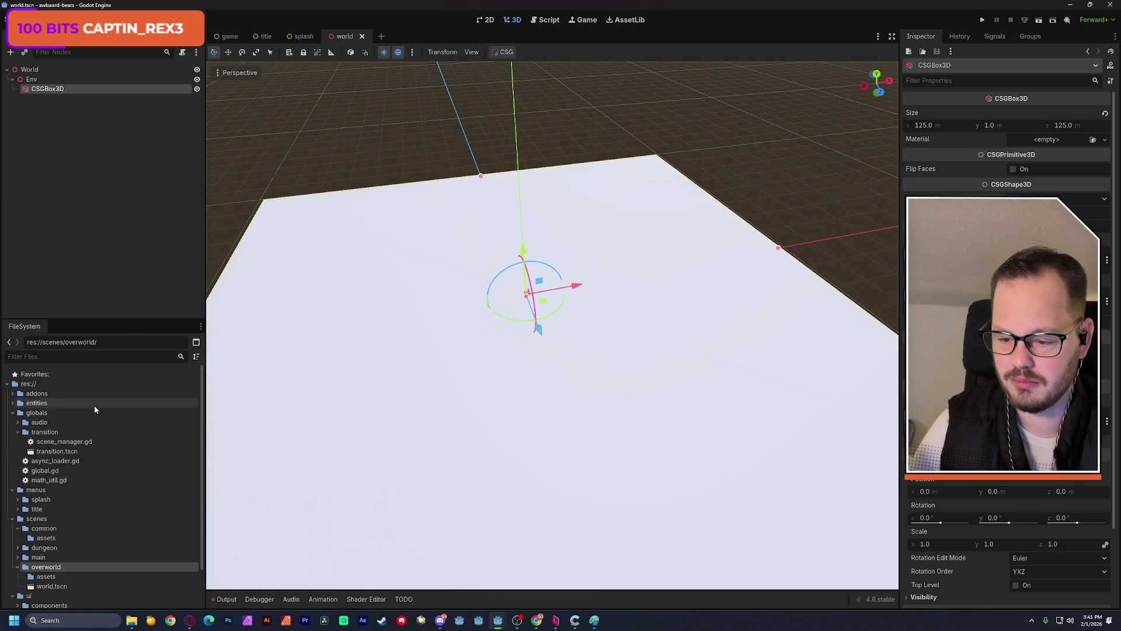
# - Find Kenney Prototype Textures in AssetLib with a 'prototype' search, then download and install it
pyautogui.click(581, 21)
pyautogui.click(628, 19)
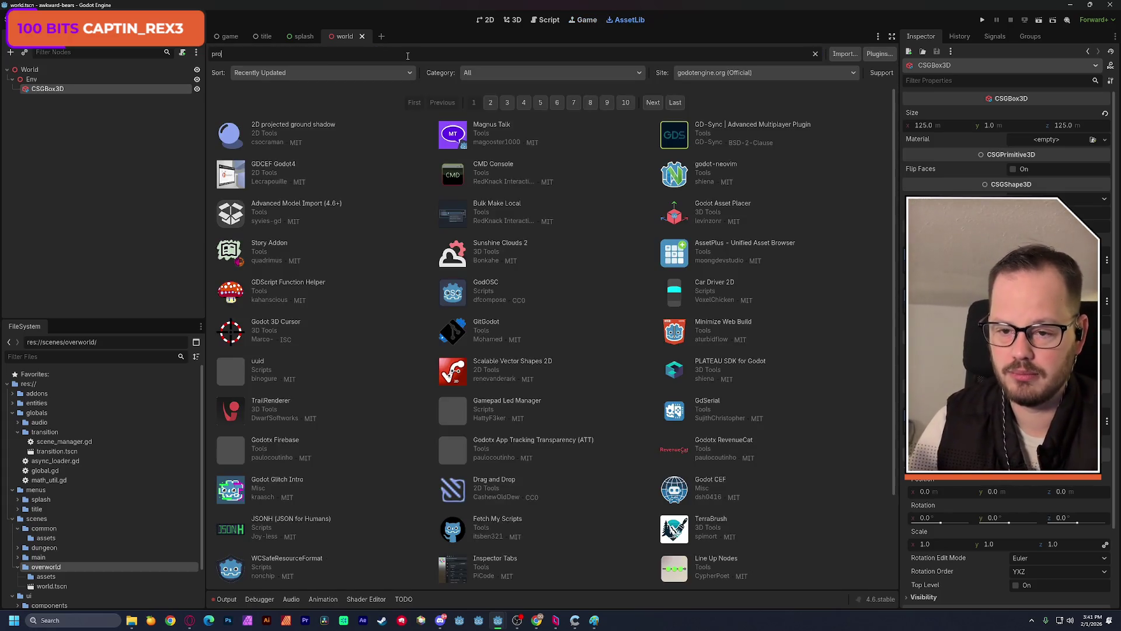
pyautogui.write('prototype')
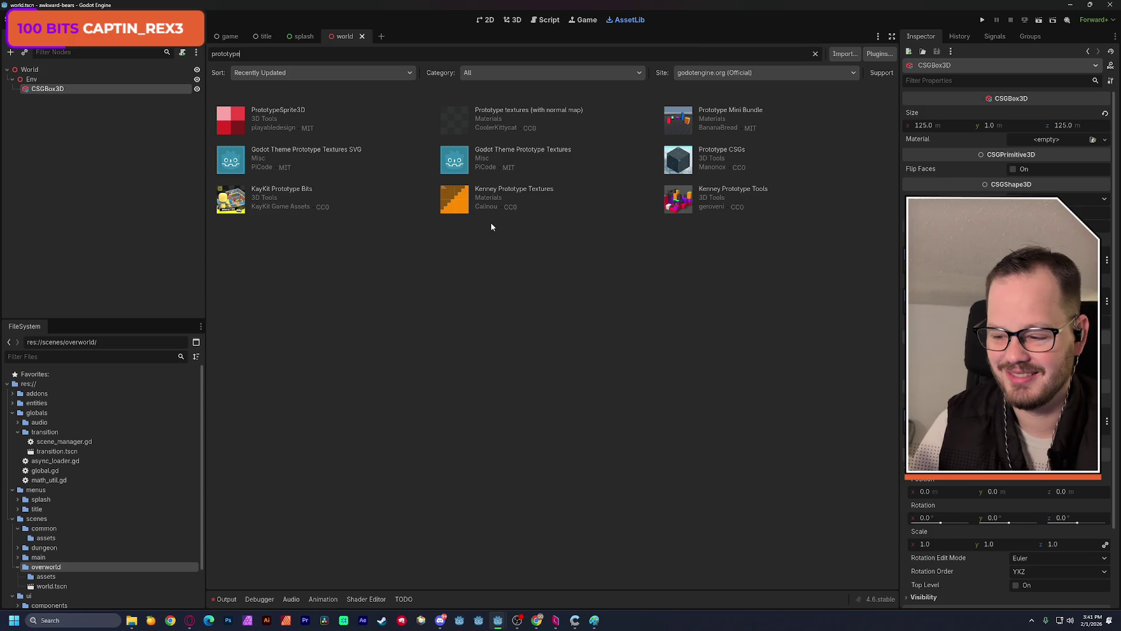
pyautogui.click(533, 190)
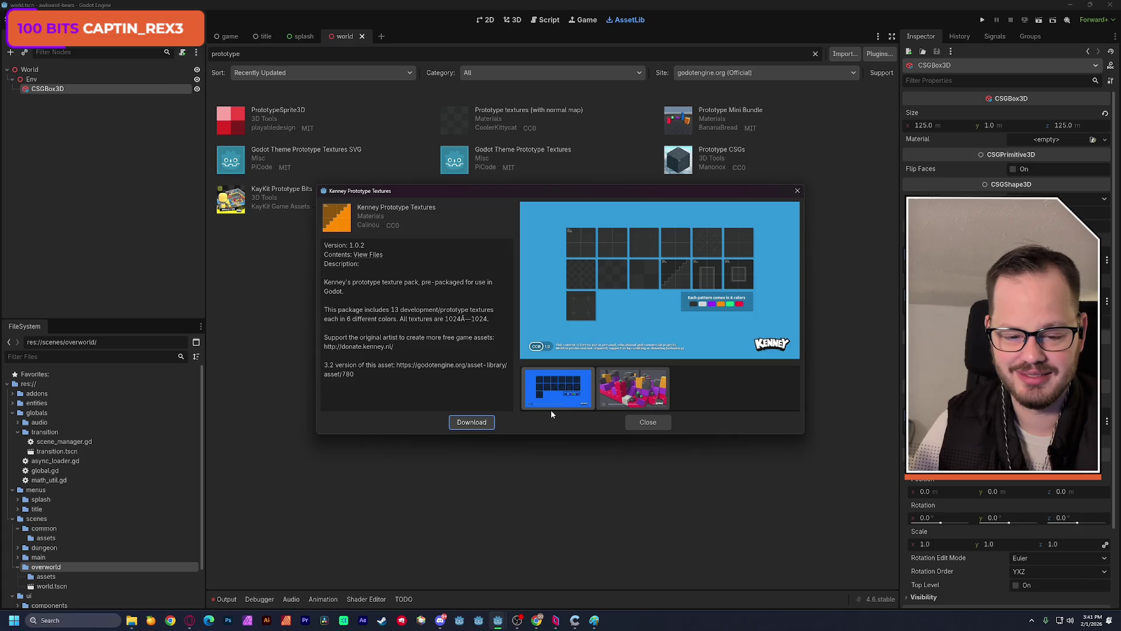
pyautogui.click(483, 421)
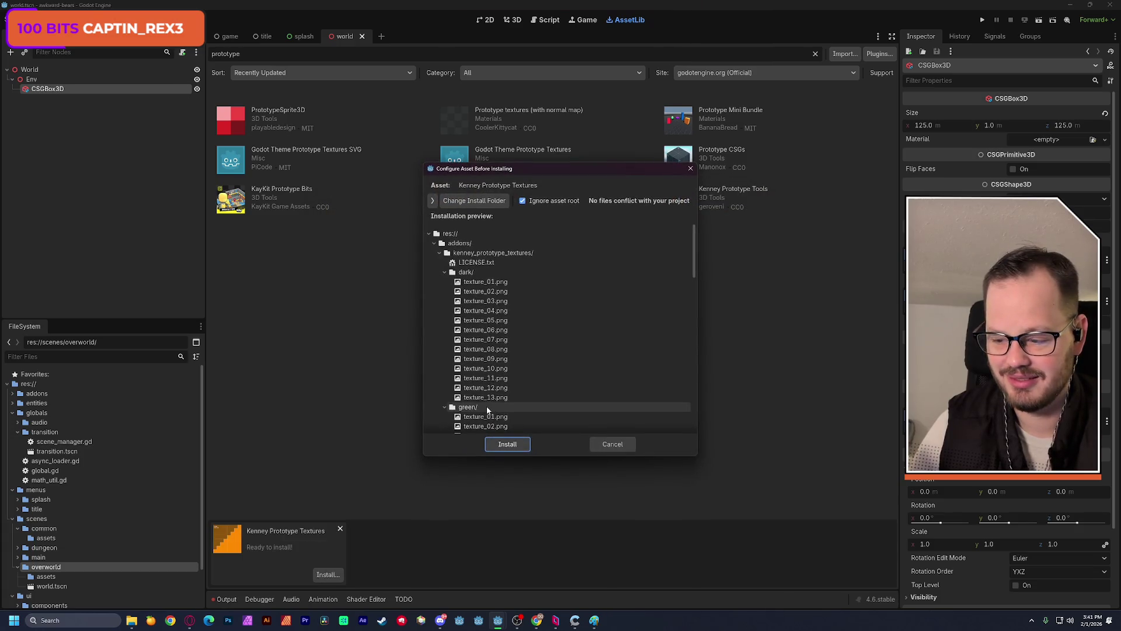
pyautogui.click(510, 445)
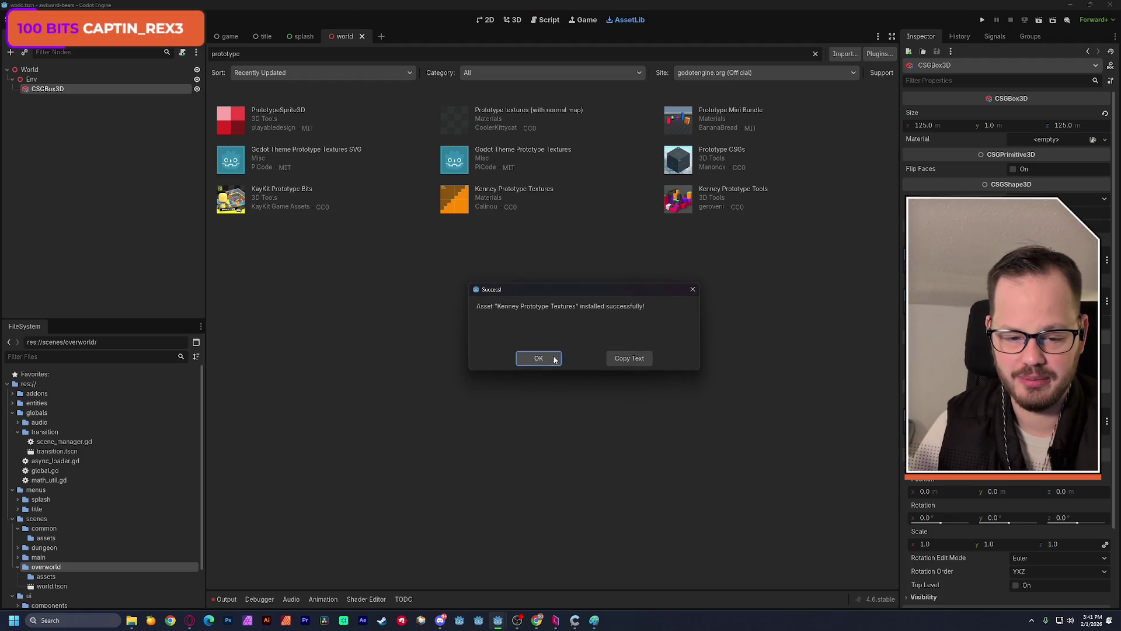
pyautogui.click(555, 359)
# - Drop addons/kenney_prototype_textures/dark/texture_04.png onto the floor box in the 3D view
pyautogui.click(516, 22)
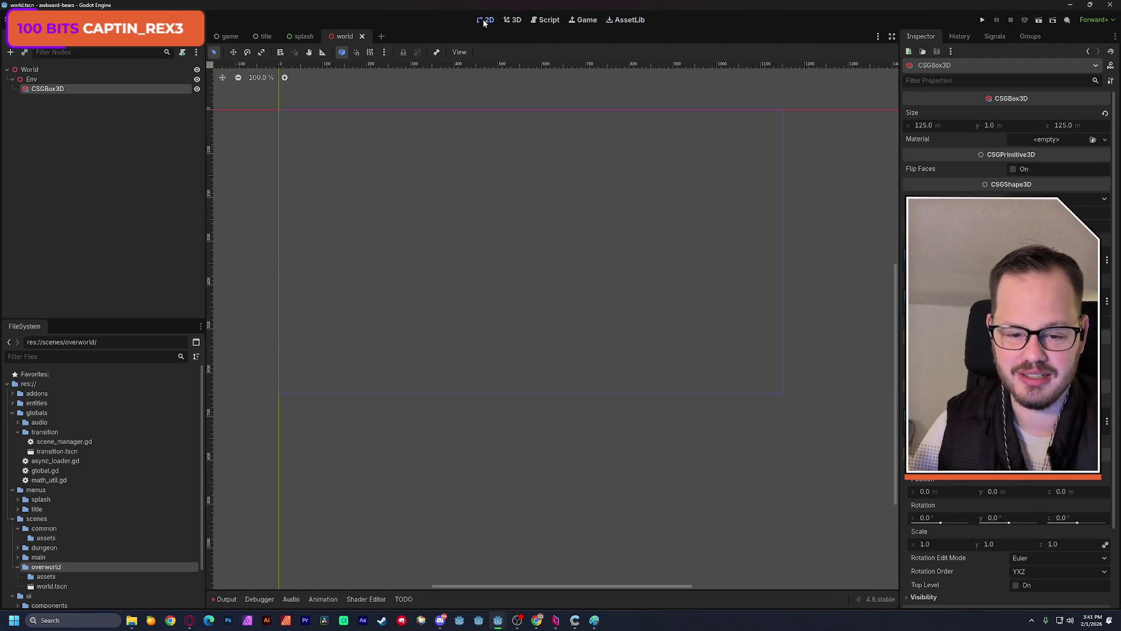
pyautogui.moveTo(455, 266); pyautogui.dragTo(443, 273)
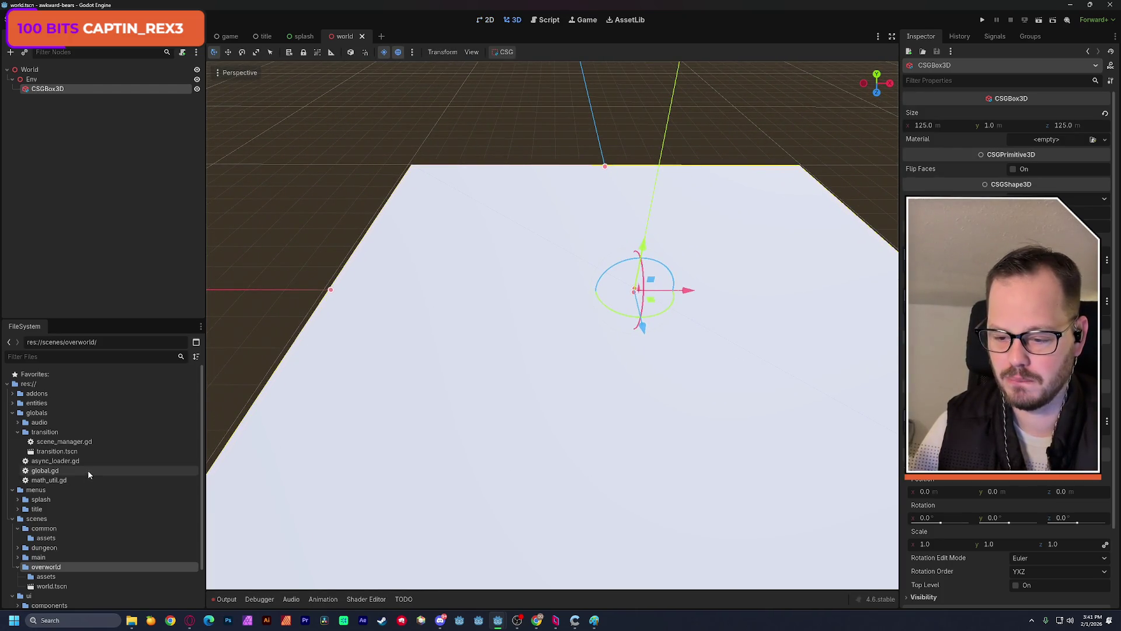
pyautogui.click(13, 413)
pyautogui.click(12, 393)
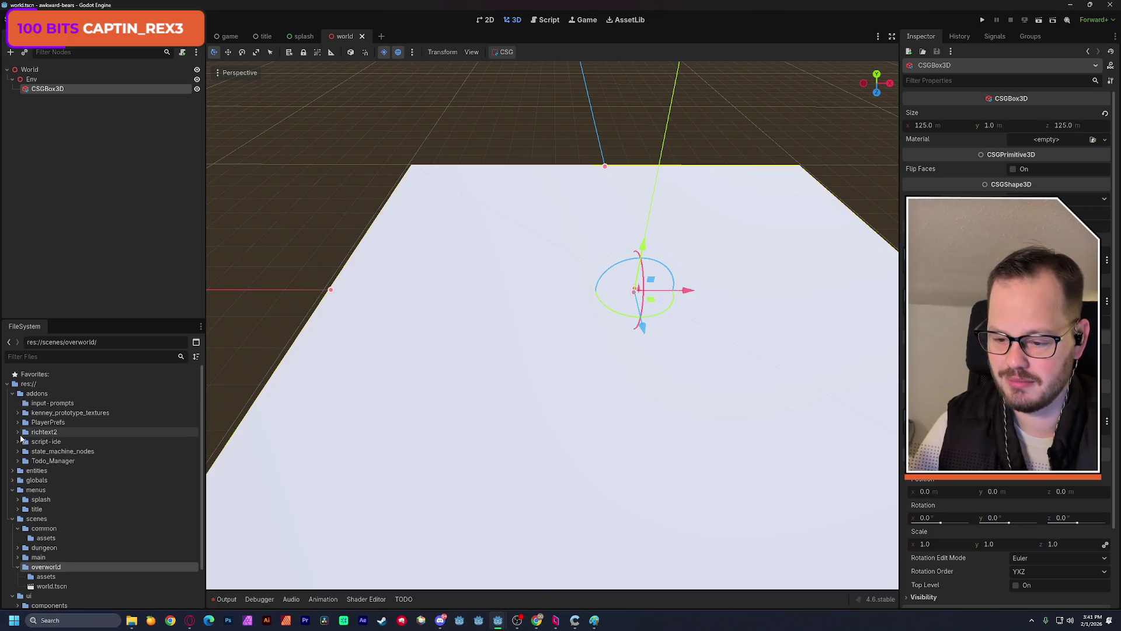
pyautogui.click(18, 414)
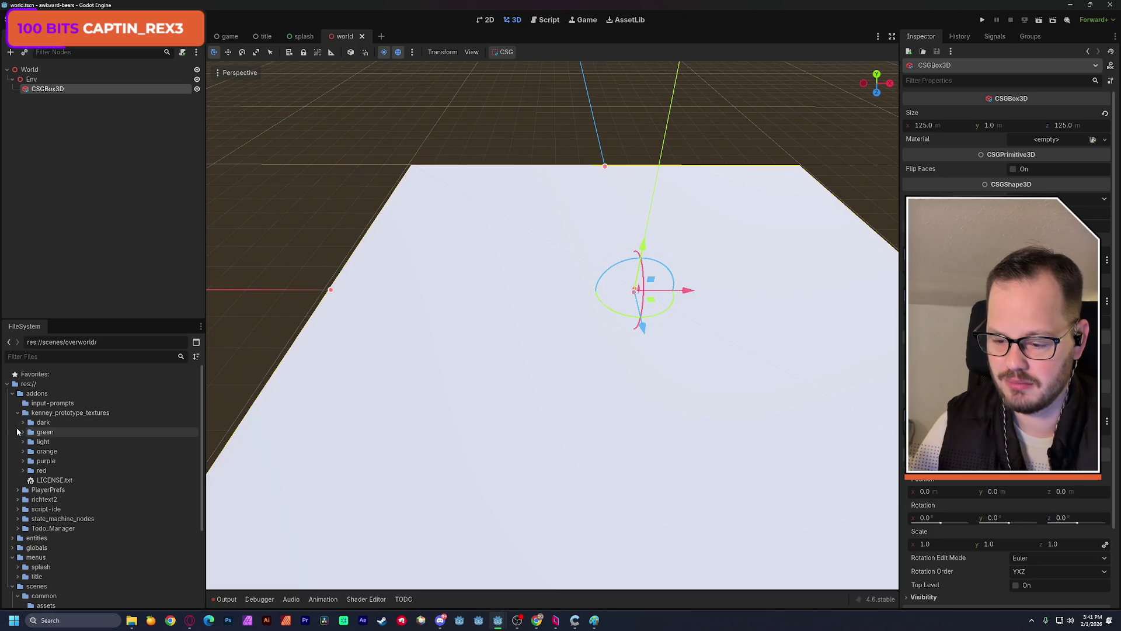
pyautogui.click(22, 423)
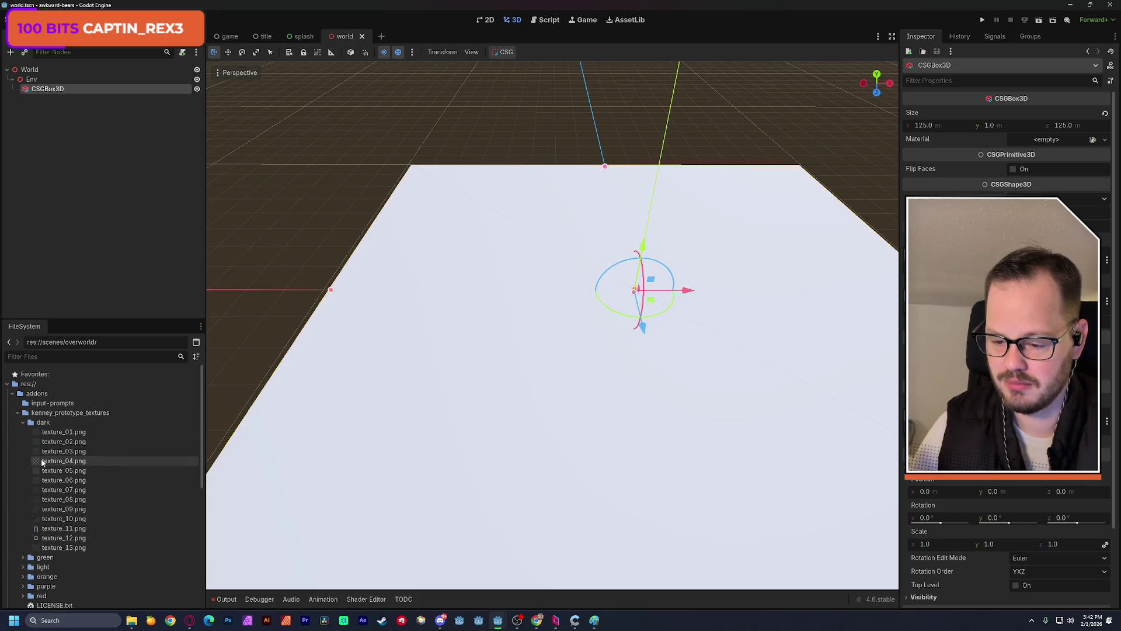
pyautogui.moveTo(39, 463)
pyautogui.mouseDown()
pyautogui.moveTo(414, 406)
pyautogui.moveTo(411, 423)
pyautogui.moveTo(427, 426)
pyautogui.mouseUp()
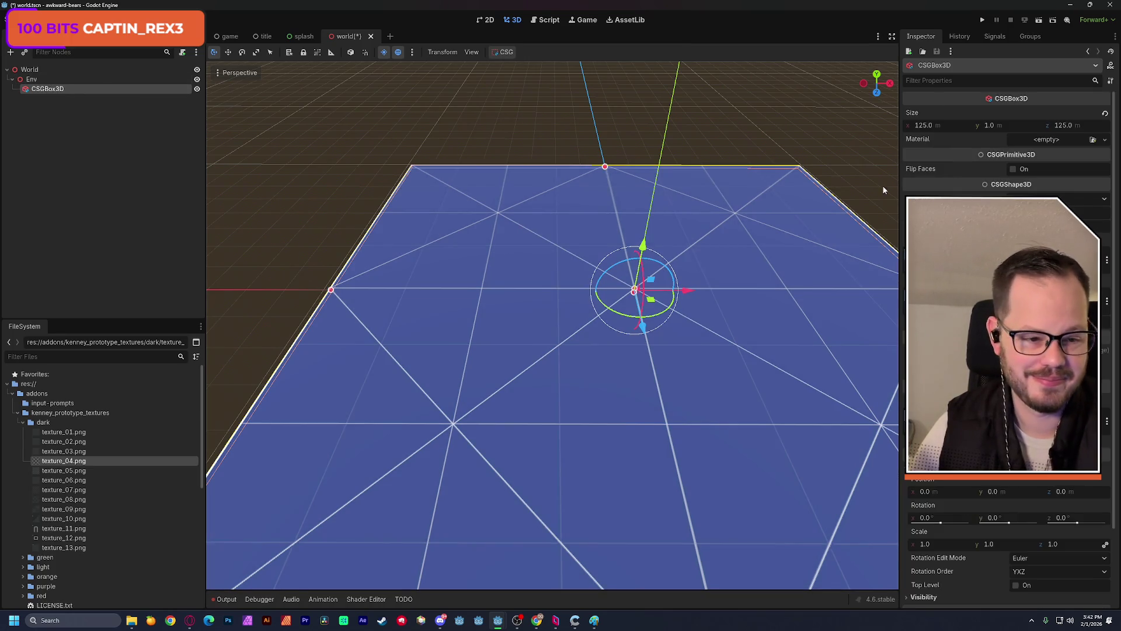
pyautogui.moveTo(796, 275); pyautogui.dragTo(730, 280)
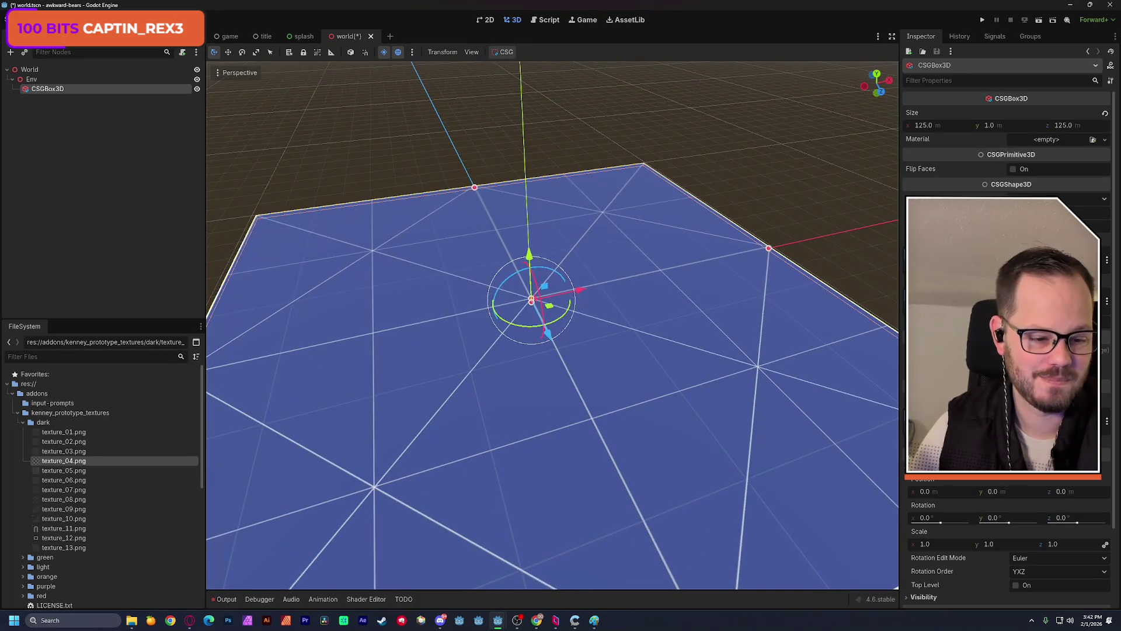
# - Review the floor material's tiling settings in the Inspector and save the world scene
pyautogui.scroll(-3, 1118, 301)
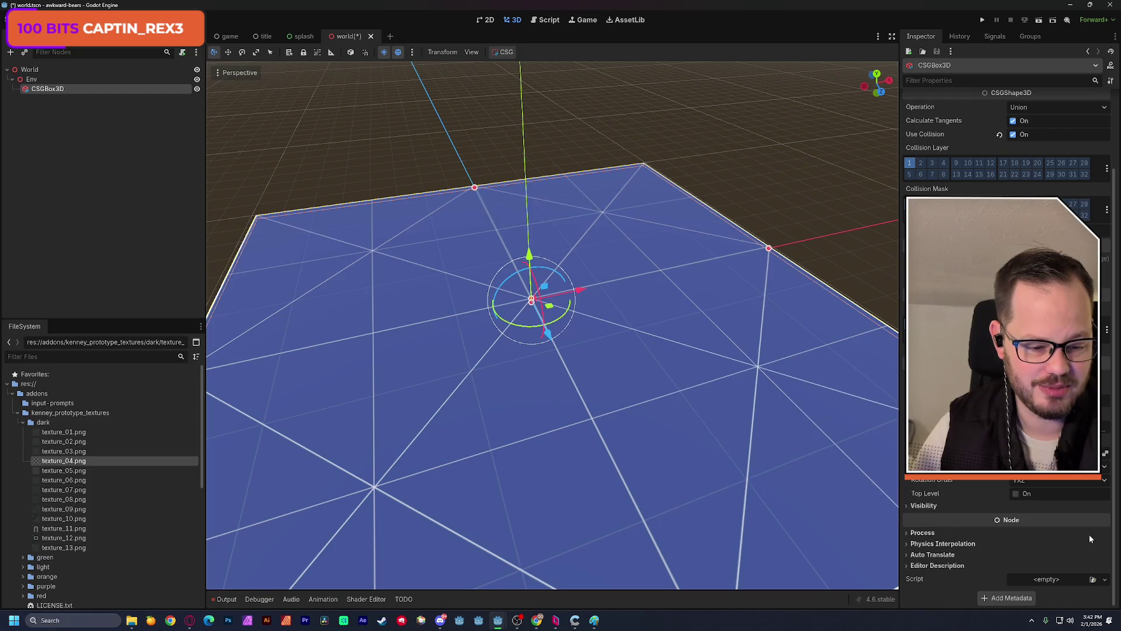
pyautogui.scroll(3, 1117, 467)
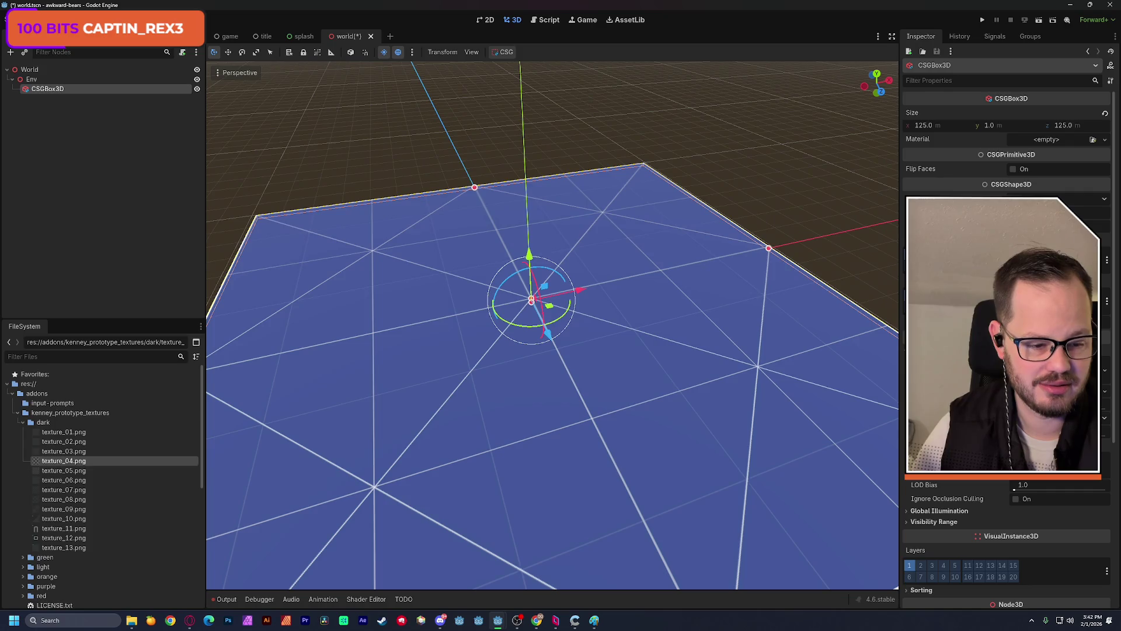
pyautogui.scroll(-5, 1109, 430)
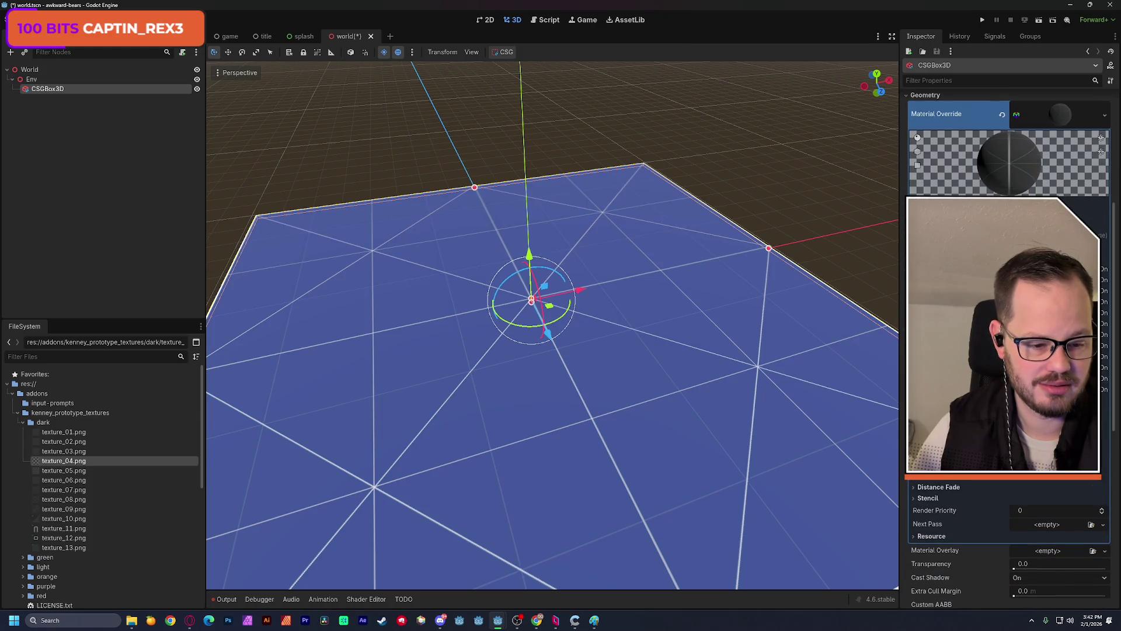
pyautogui.scroll(2, 1104, 424)
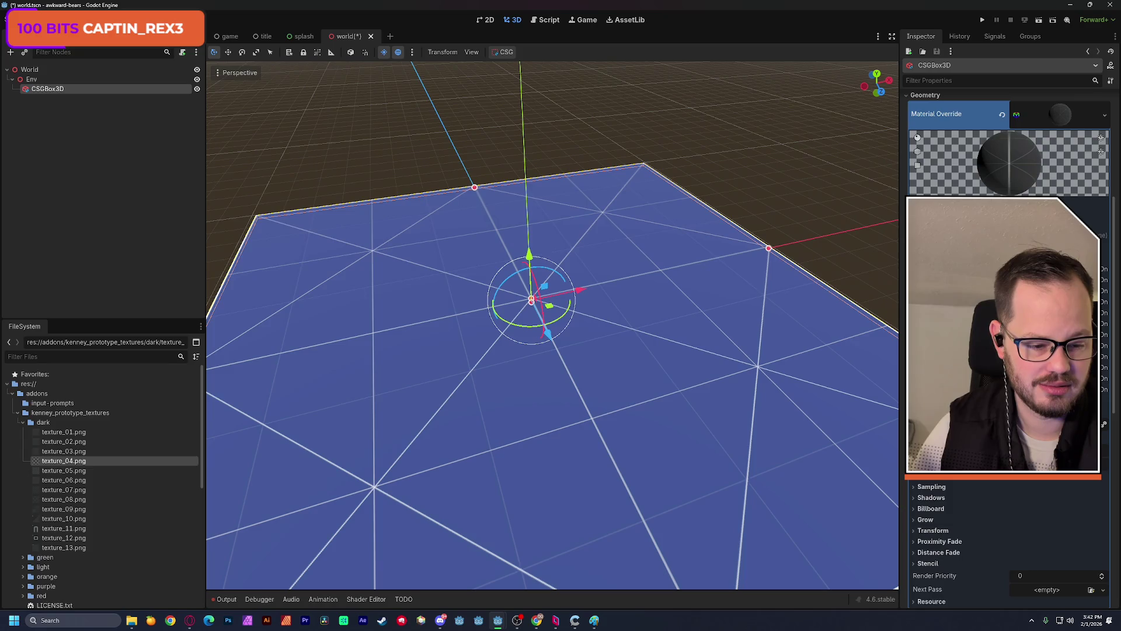
pyautogui.scroll(1, 1104, 424)
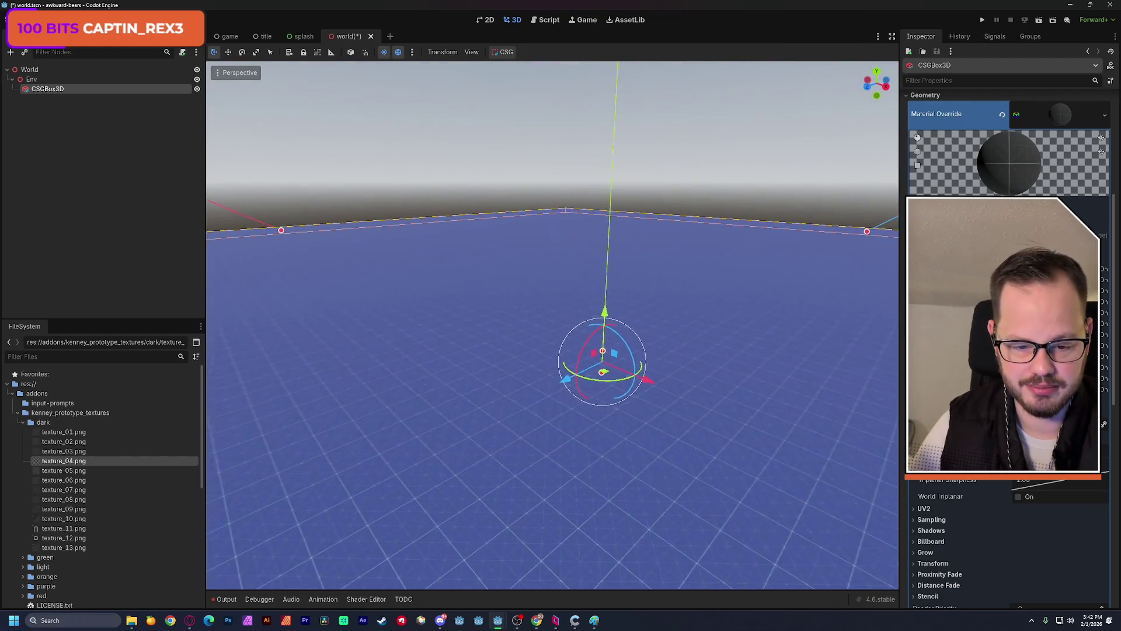
pyautogui.hotkey('ctrl', 's')
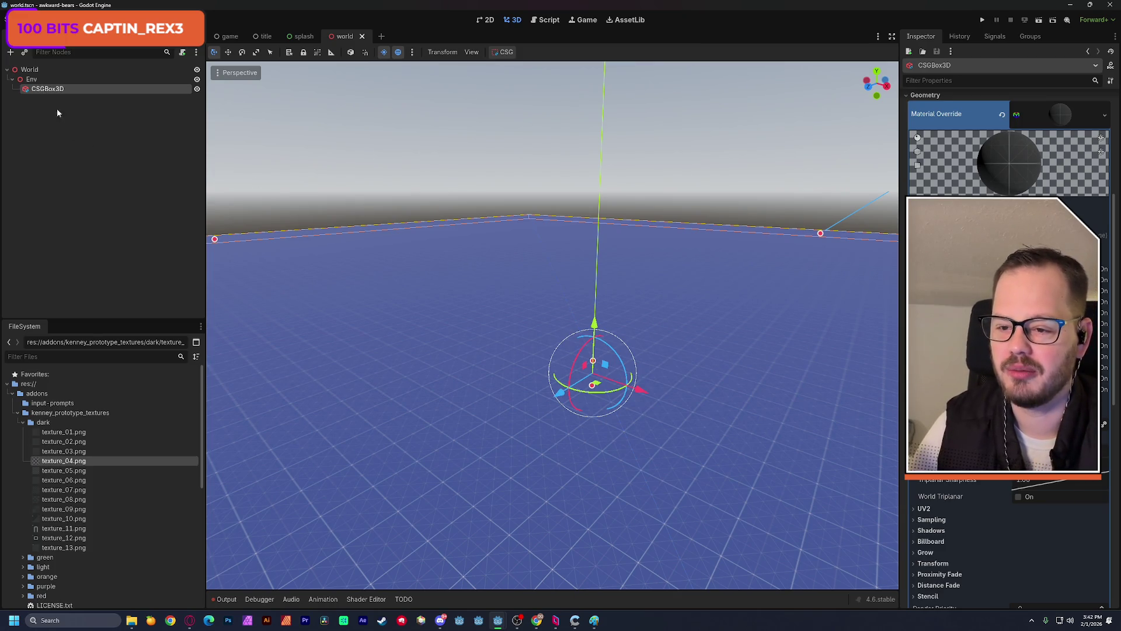
pyautogui.moveTo(26, 93); pyautogui.dragTo(37, 73)
# - Add a Camera3D under World and place it above Env in the tree
pyautogui.click(45, 69)
pyautogui.hotkey('ctrl', 'a')
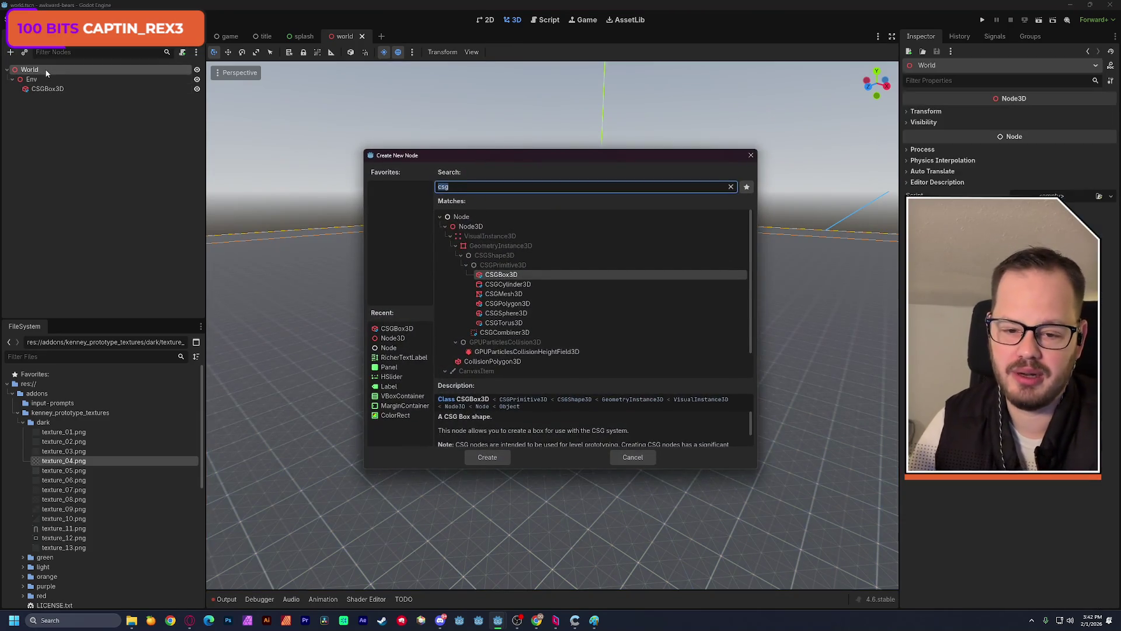
pyautogui.write('cam')
pyautogui.press('Return')
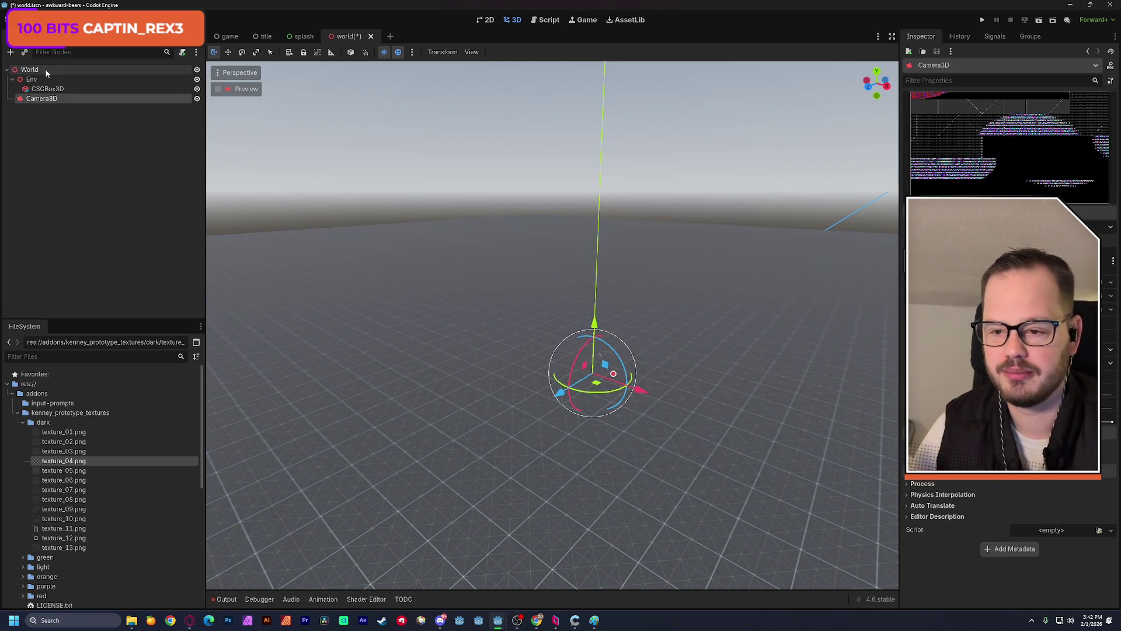
pyautogui.moveTo(48, 96); pyautogui.dragTo(59, 79)
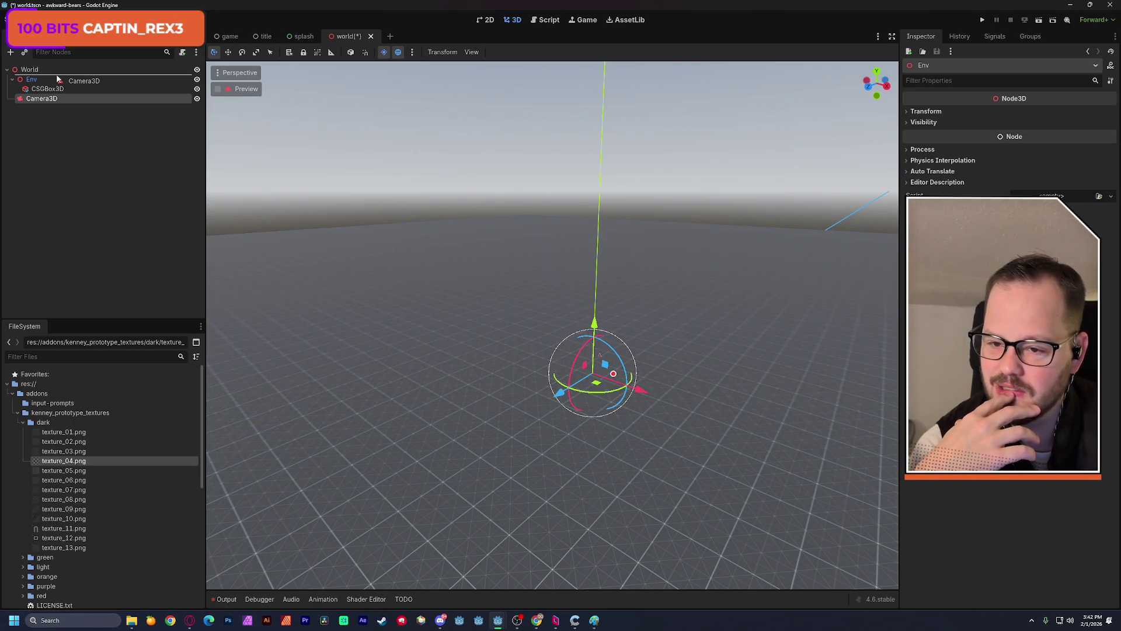
pyautogui.moveTo(57, 79); pyautogui.dragTo(58, 76)
# - Preview through the camera, then lift it above the floor and shift it along Z
pyautogui.click(218, 89)
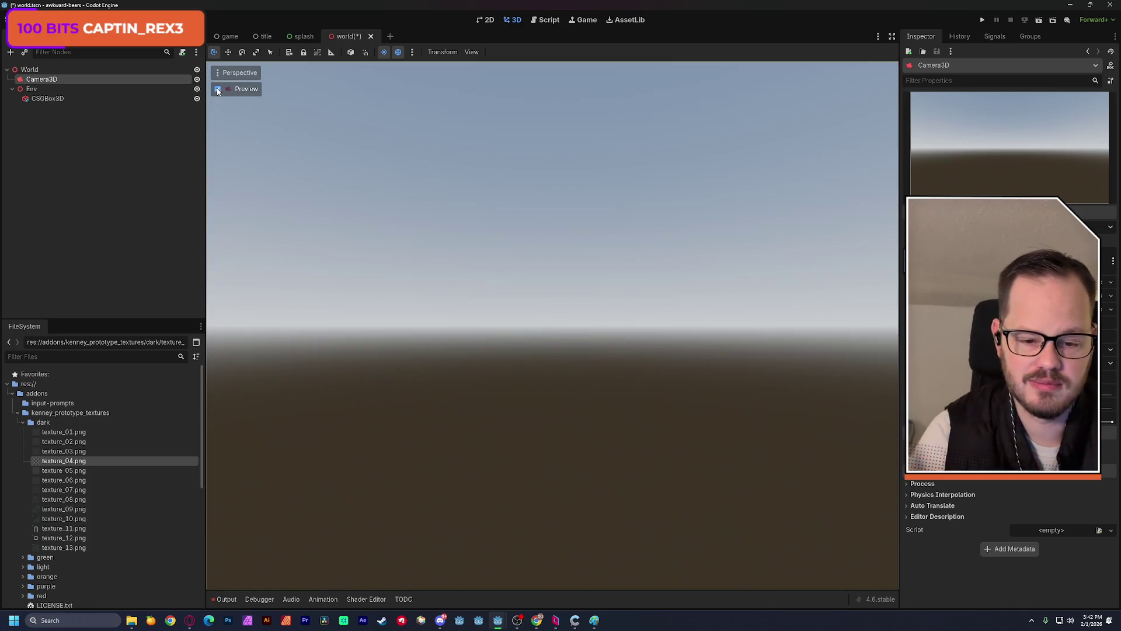
pyautogui.click(219, 90)
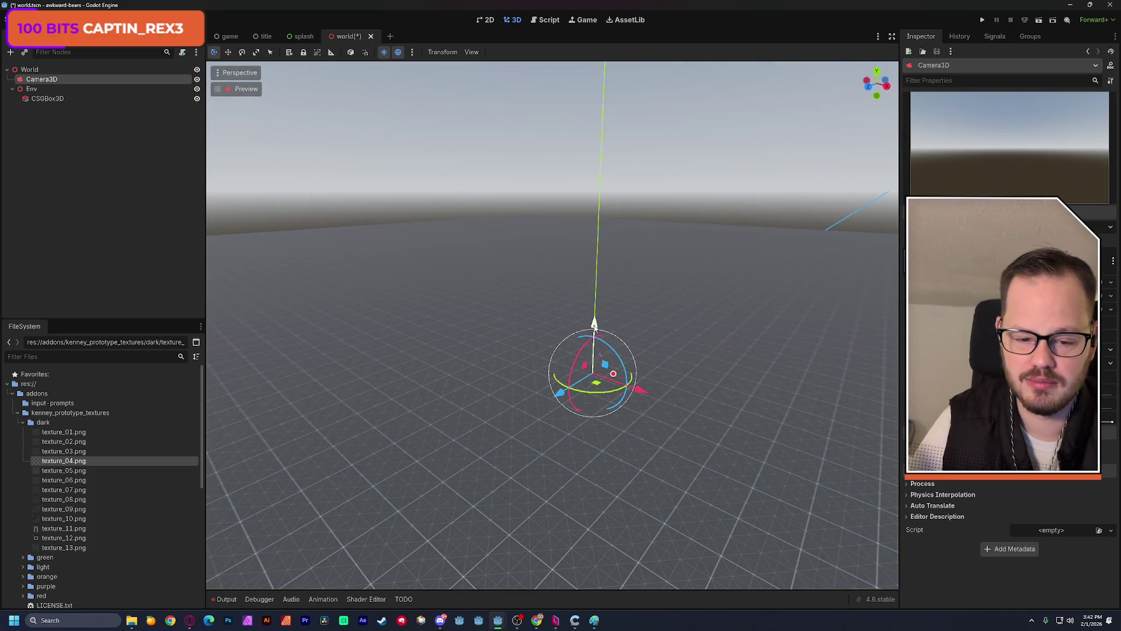
pyautogui.moveTo(594, 323); pyautogui.dragTo(596, 247)
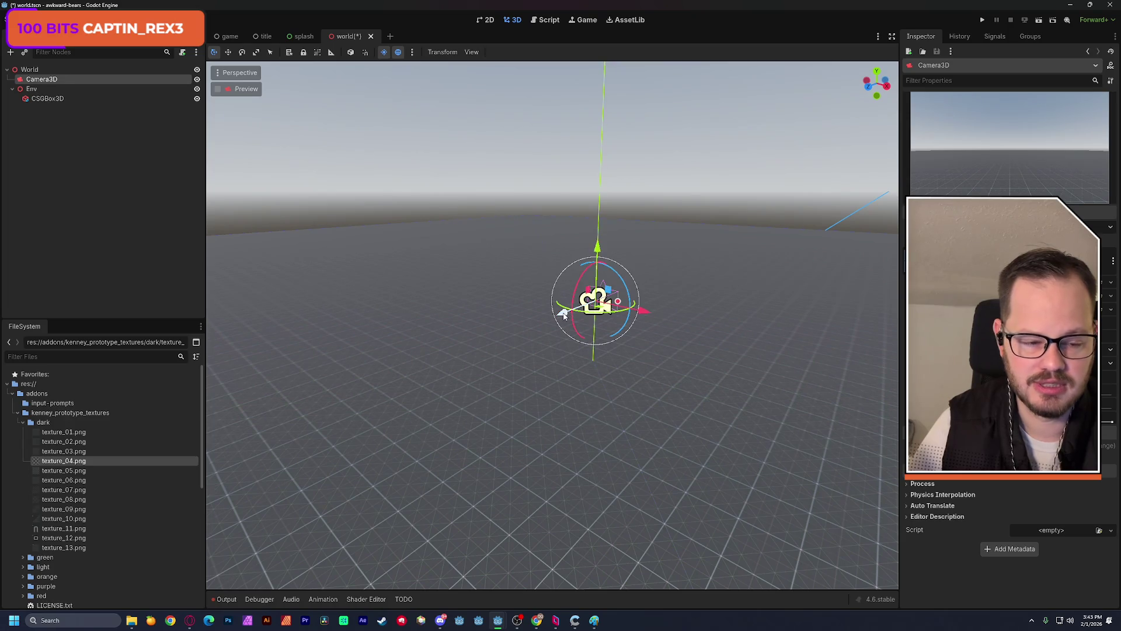
pyautogui.moveTo(596, 246)
pyautogui.mouseDown()
pyautogui.moveTo(606, 154)
pyautogui.moveTo(601, 171)
pyautogui.mouseUp()
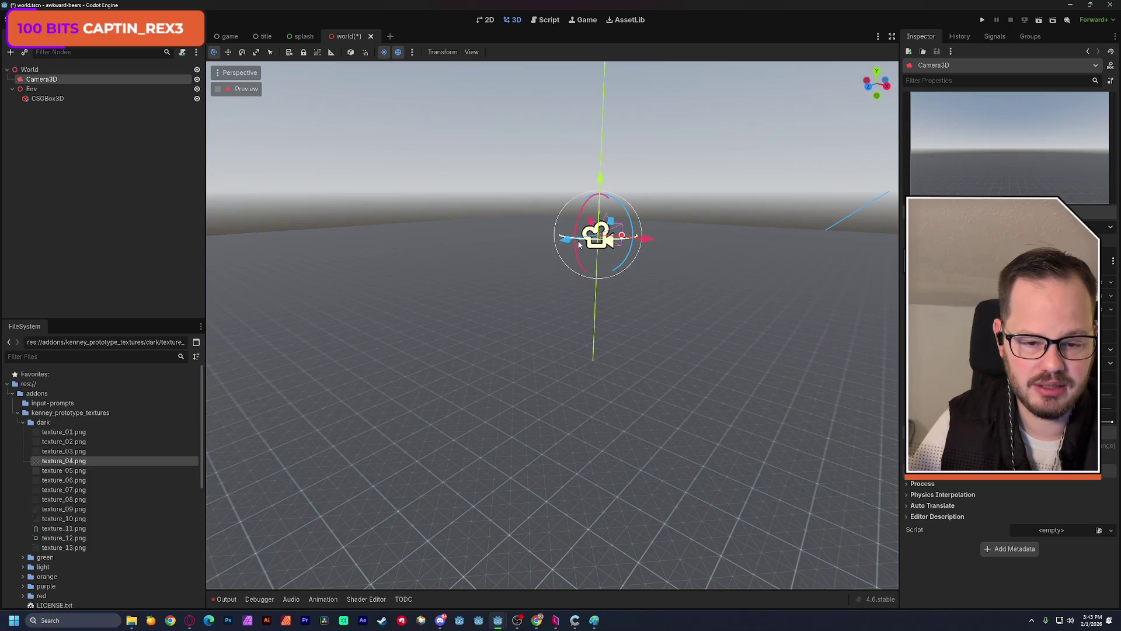
pyautogui.moveTo(566, 238); pyautogui.dragTo(437, 276)
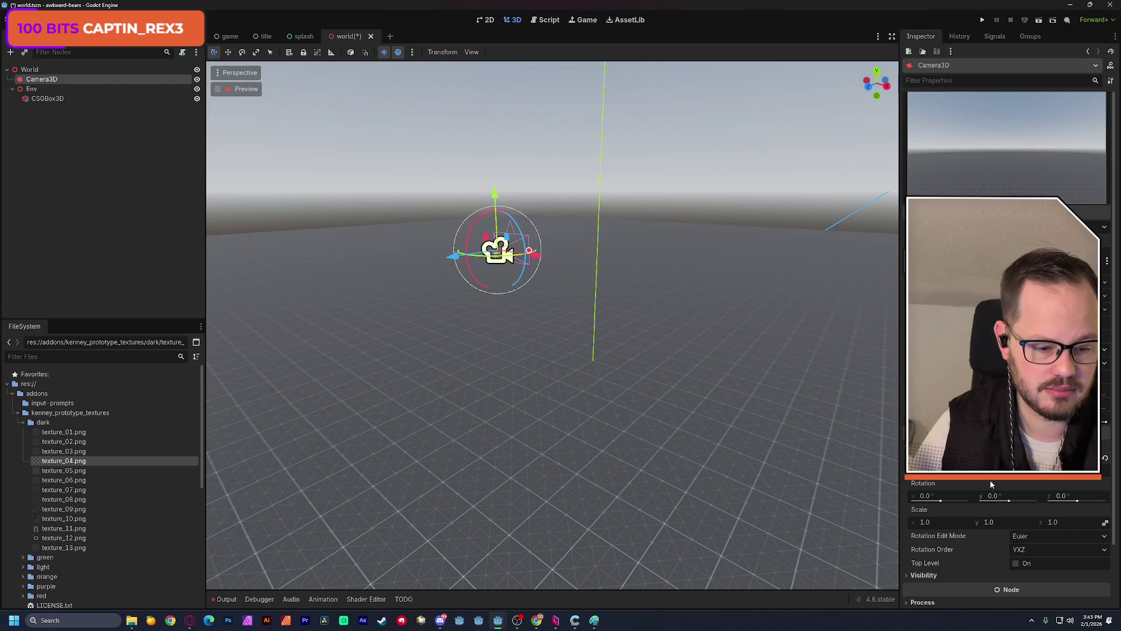
# - Angle the camera to -45° on X and 45° on Y, save, and lower it toward the floor
pyautogui.click(992, 495)
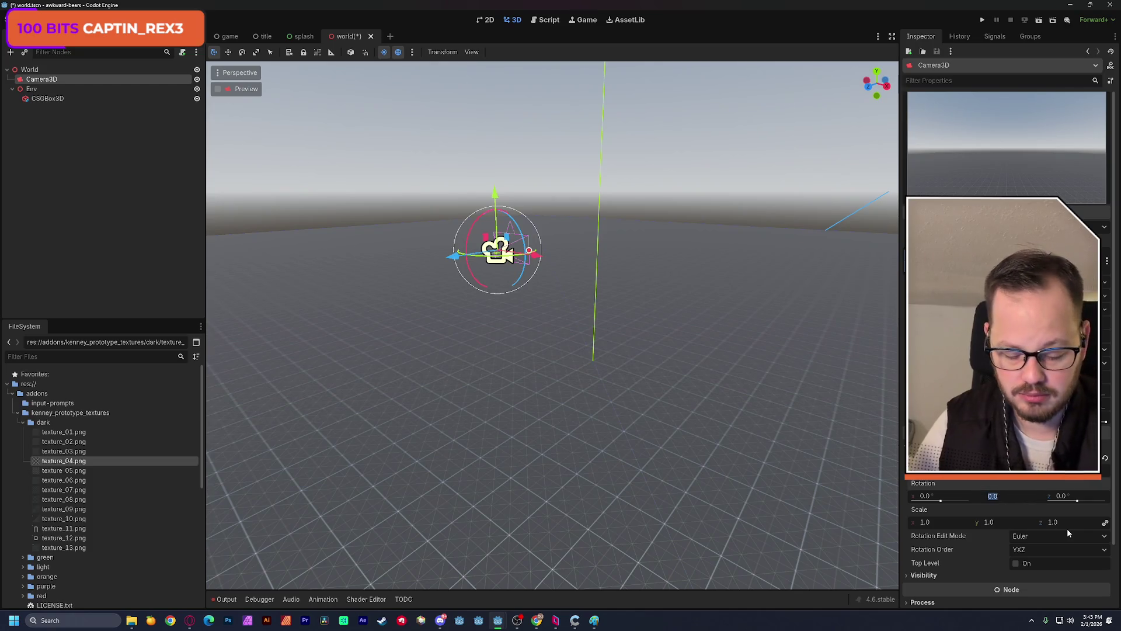
pyautogui.write('-45')
pyautogui.press('Return')
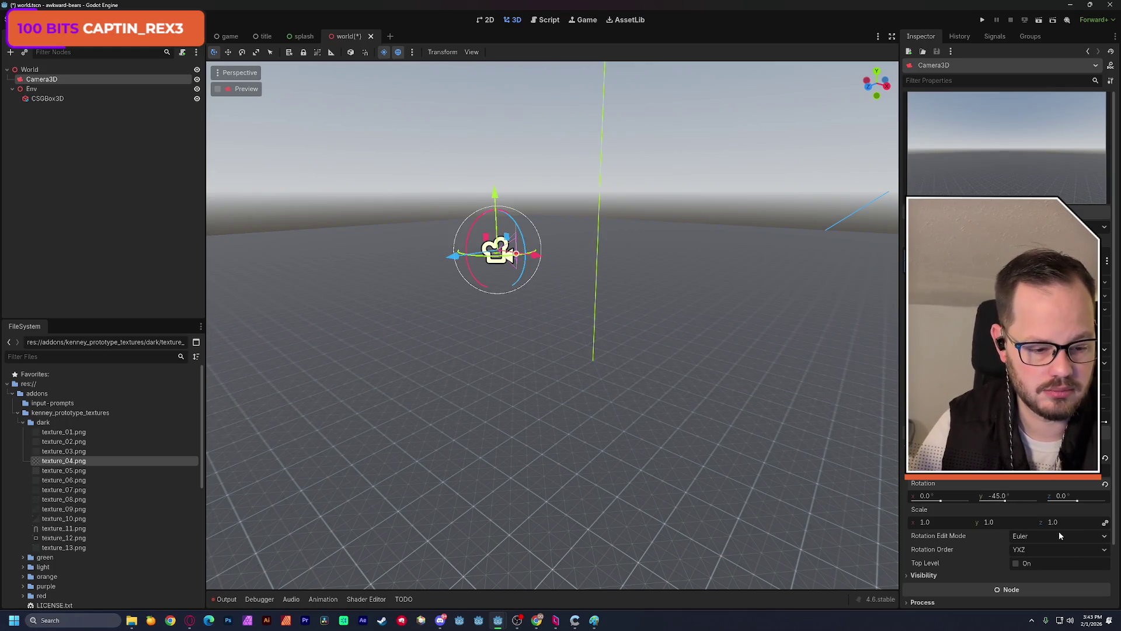
pyautogui.click(1001, 496)
pyautogui.write('45')
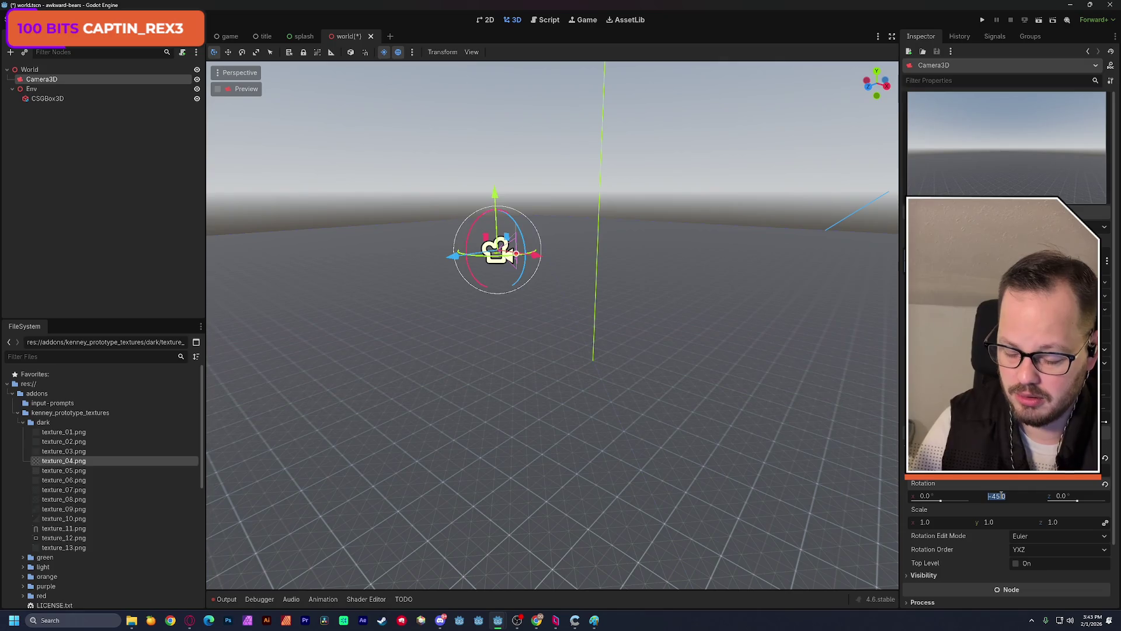
pyautogui.press('Return')
pyautogui.click(938, 495)
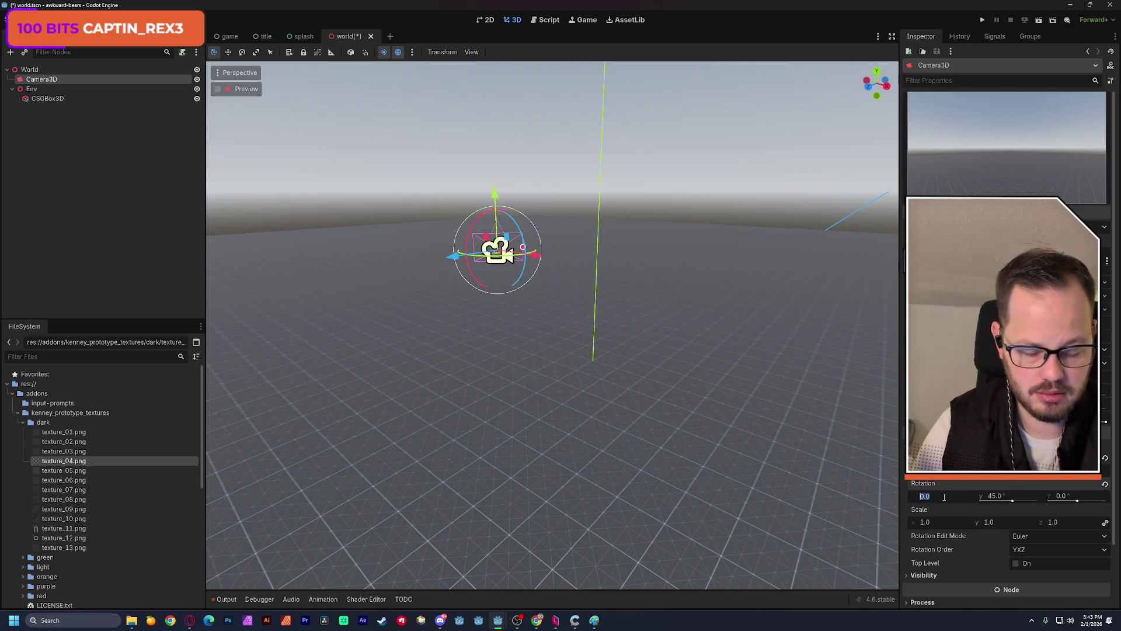
pyautogui.write('-45')
pyautogui.press('Return')
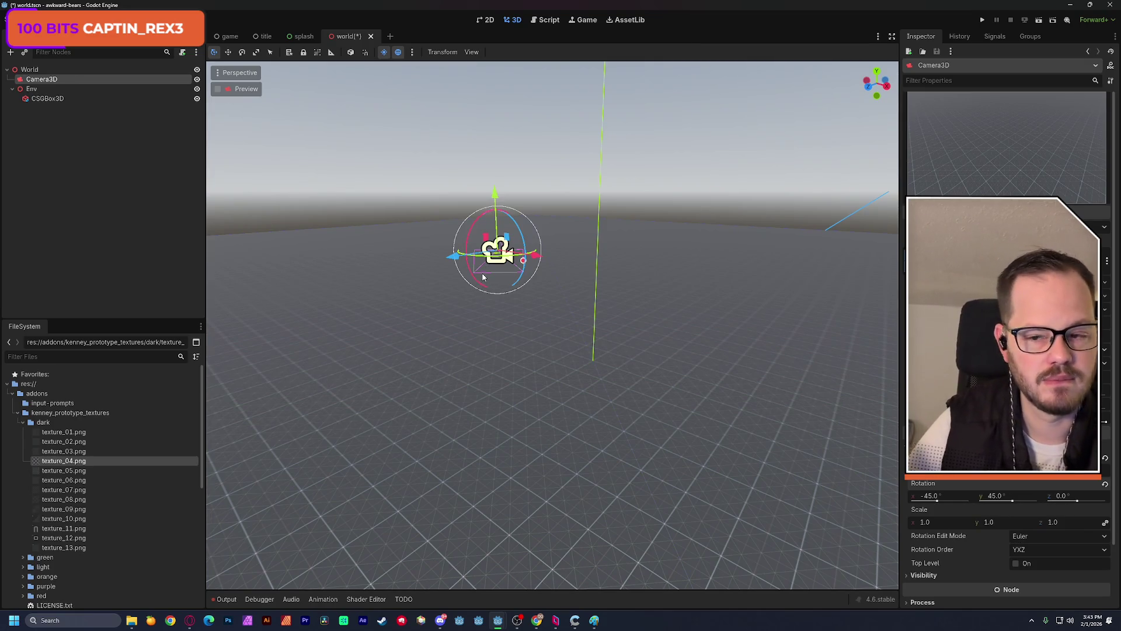
pyautogui.hotkey('ctrl', 's')
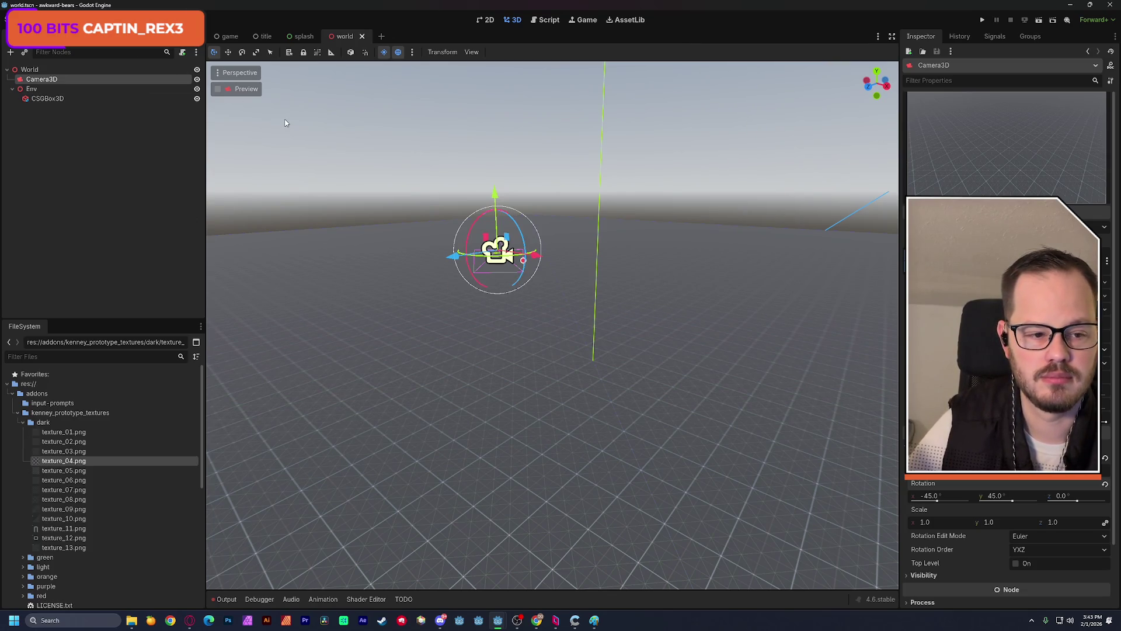
pyautogui.moveTo(495, 193)
pyautogui.mouseDown()
pyautogui.moveTo(497, 359)
pyautogui.moveTo(497, 290)
pyautogui.mouseUp()
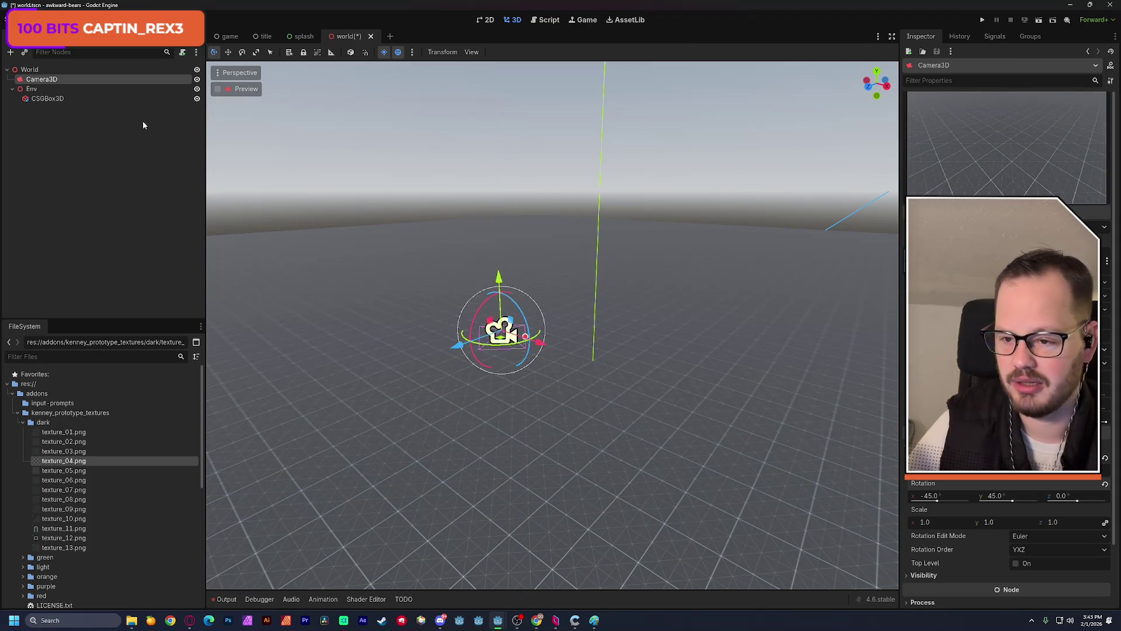
# - Select the floor box and adjust the brightness of its Albedo colour
pyautogui.click(105, 99)
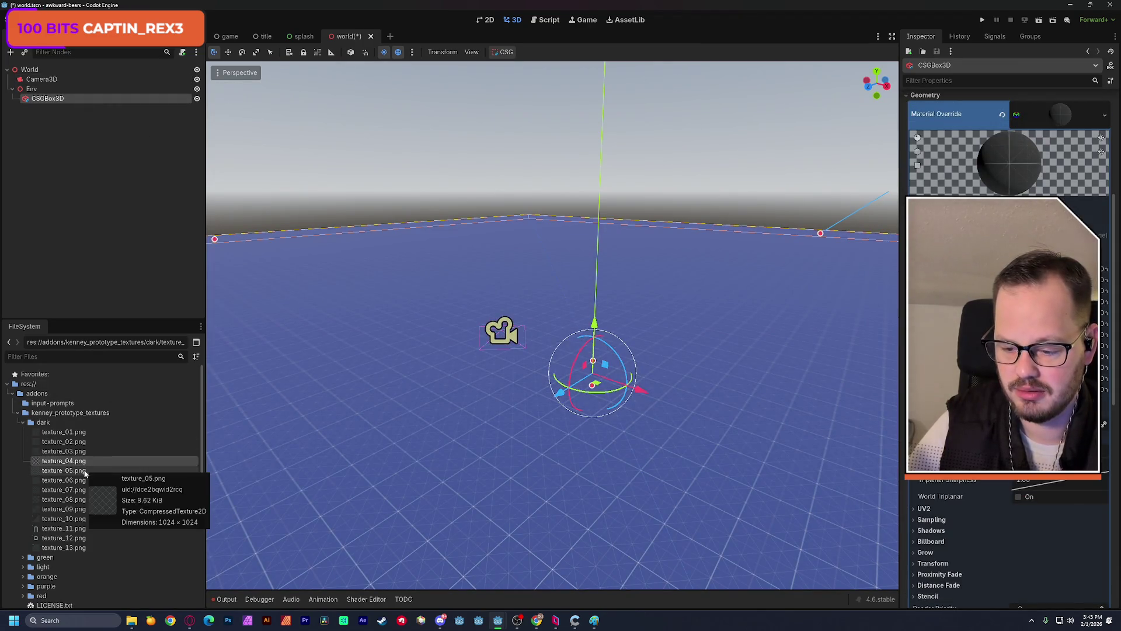
pyautogui.scroll(5, 1004, 292)
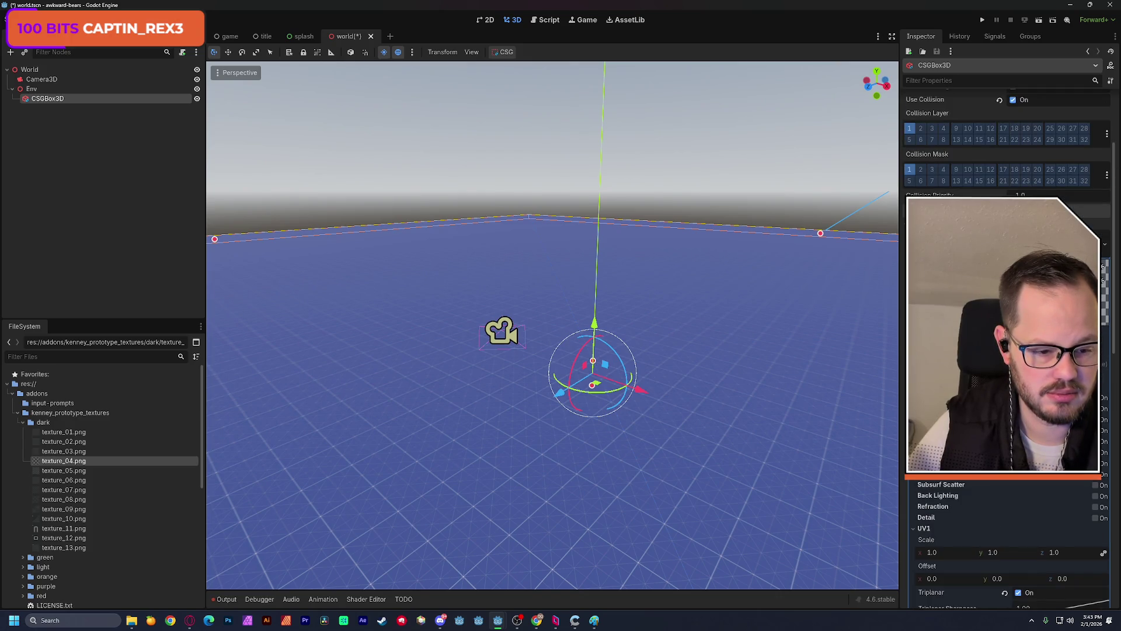
pyautogui.scroll(2, 1004, 525)
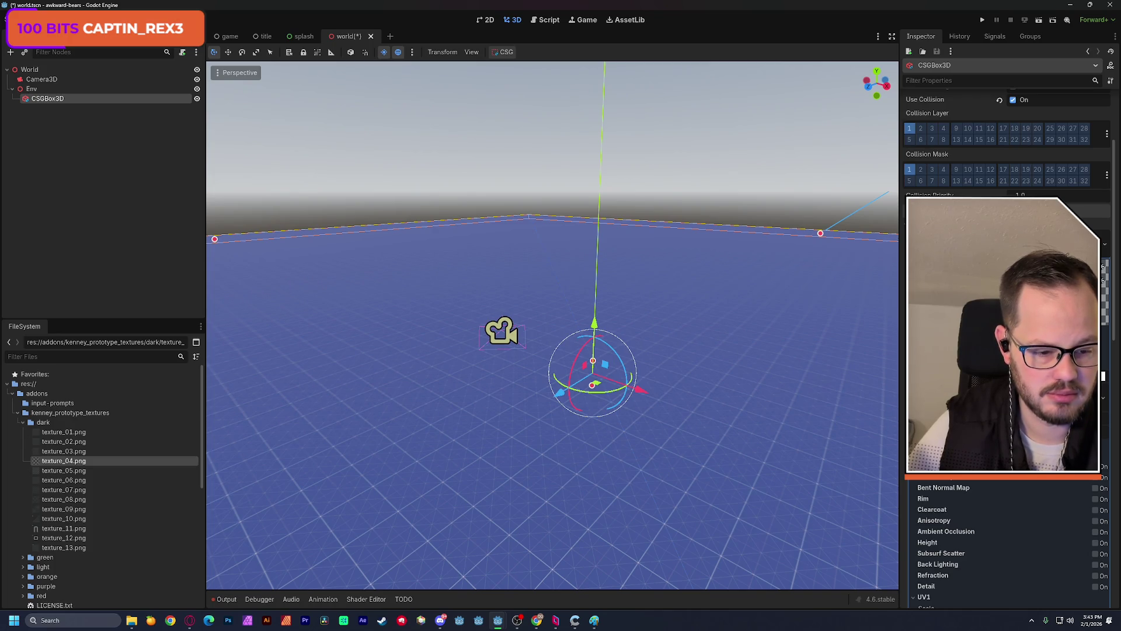
pyautogui.click(1051, 324)
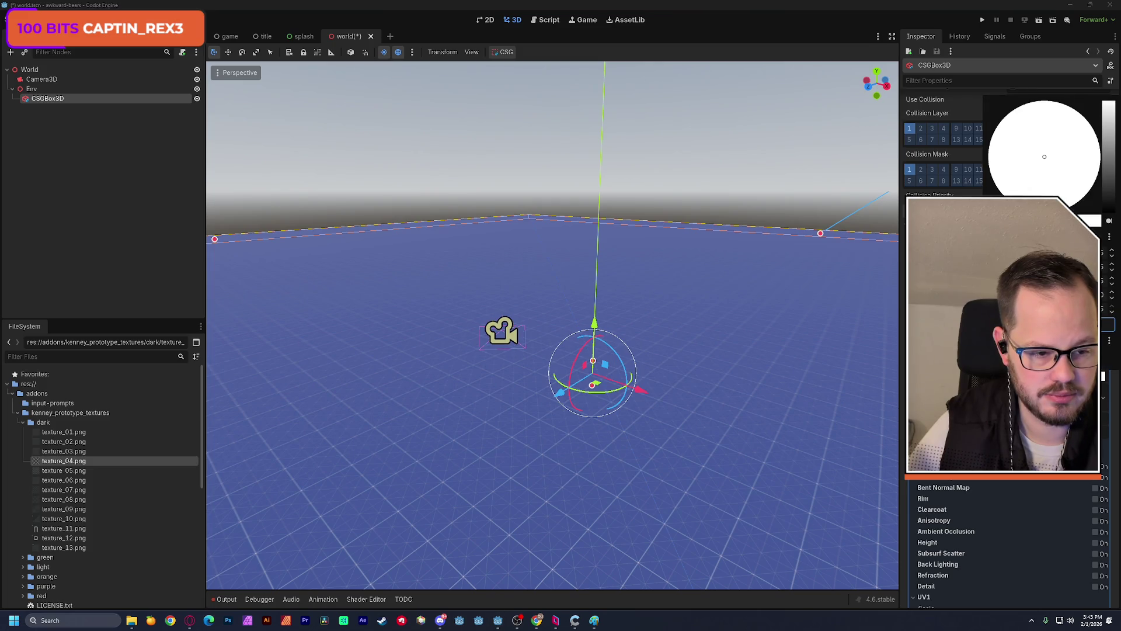
pyautogui.moveTo(1106, 120)
pyautogui.mouseDown()
pyautogui.moveTo(1107, 152)
pyautogui.moveTo(1111, 96)
pyautogui.mouseUp()
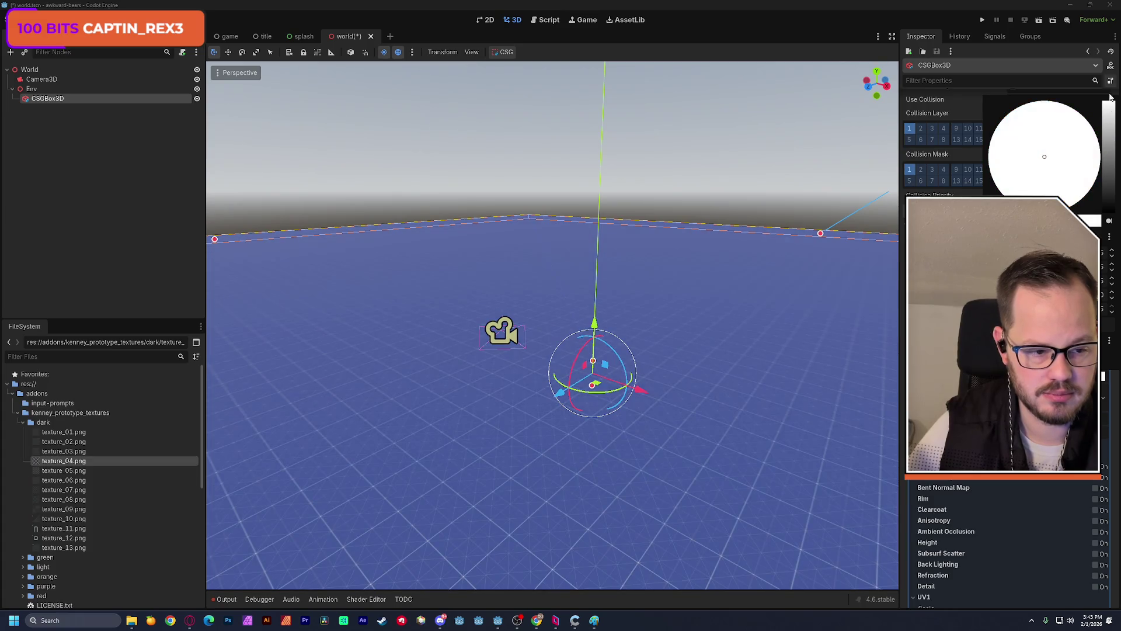
pyautogui.press('Escape')
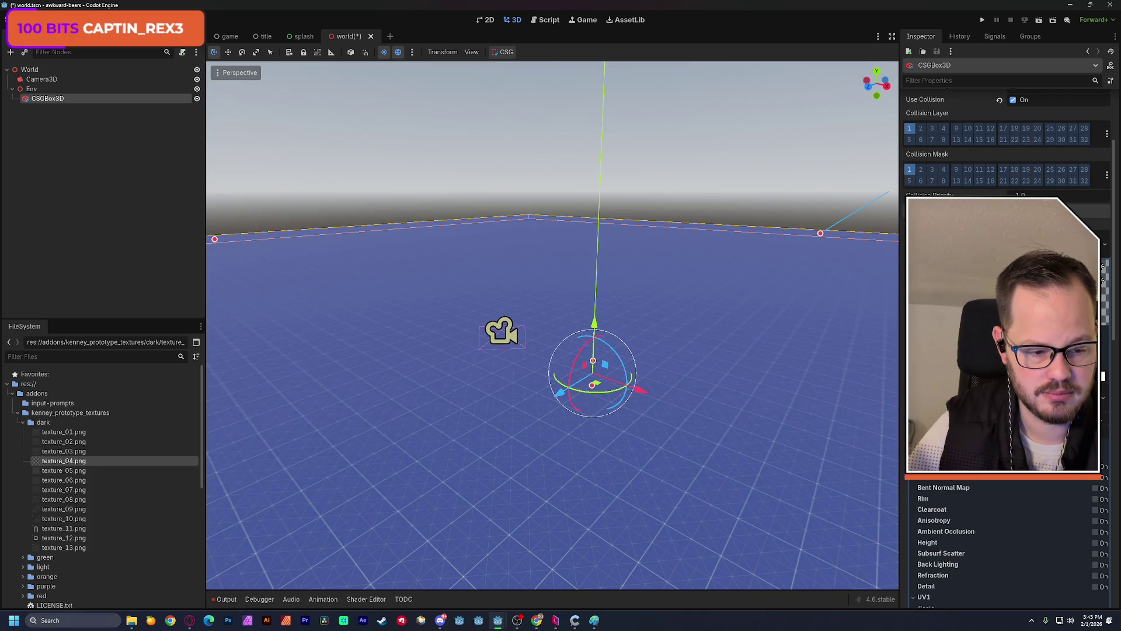
# - Replace the floor's texture with texture_01.png from the prototype textures
pyautogui.scroll(3, 1005, 409)
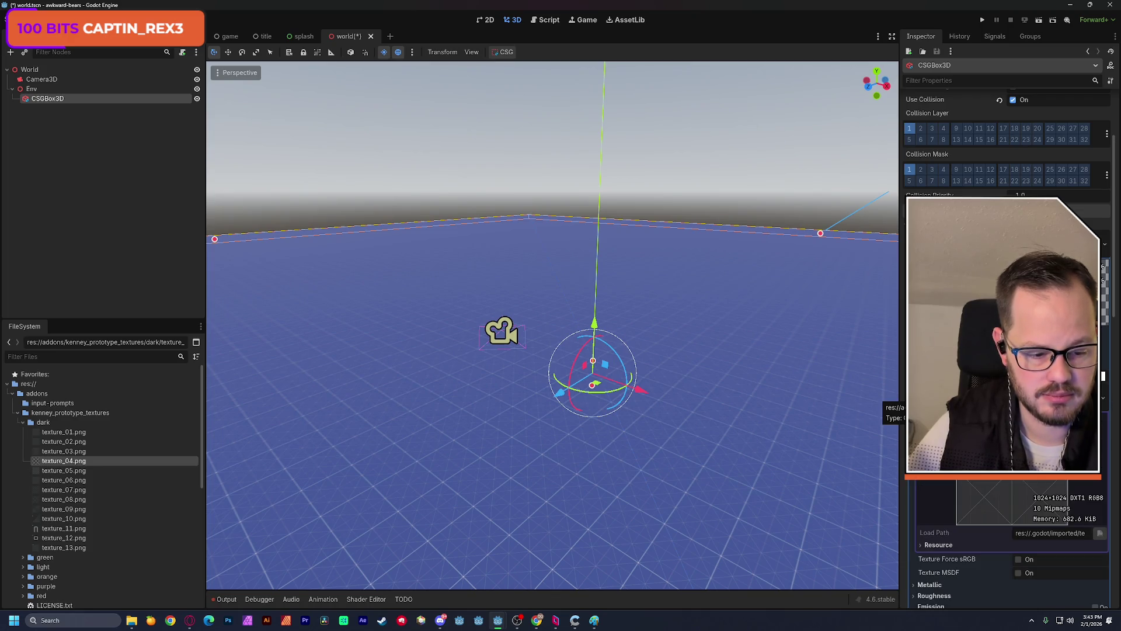
pyautogui.click(1103, 401)
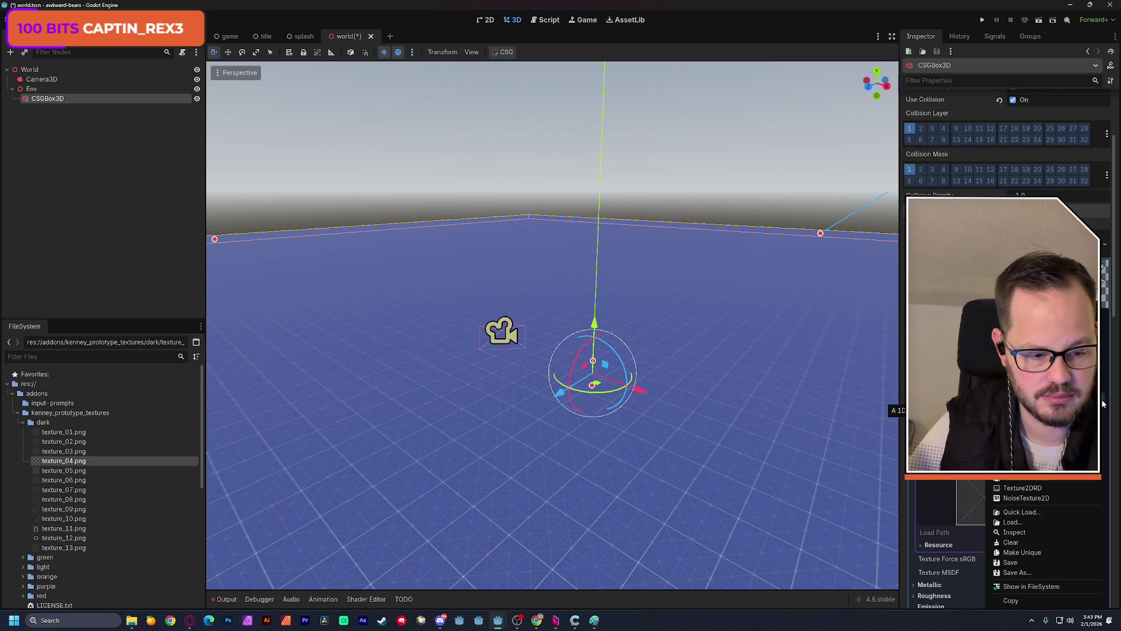
pyautogui.click(1113, 300)
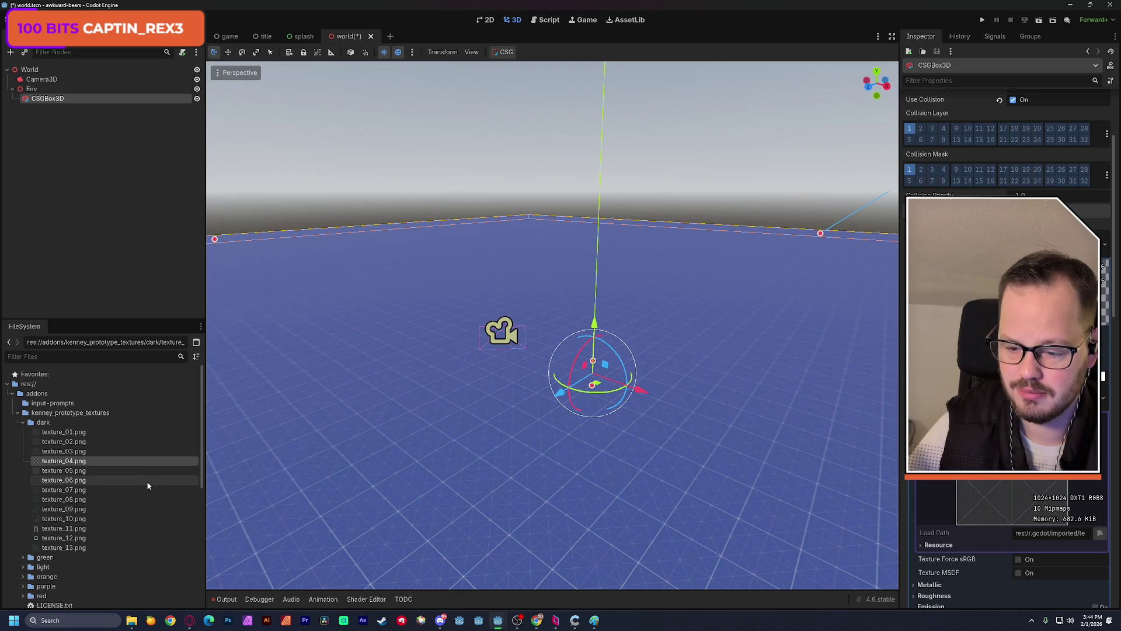
pyautogui.moveTo(134, 470); pyautogui.dragTo(333, 454)
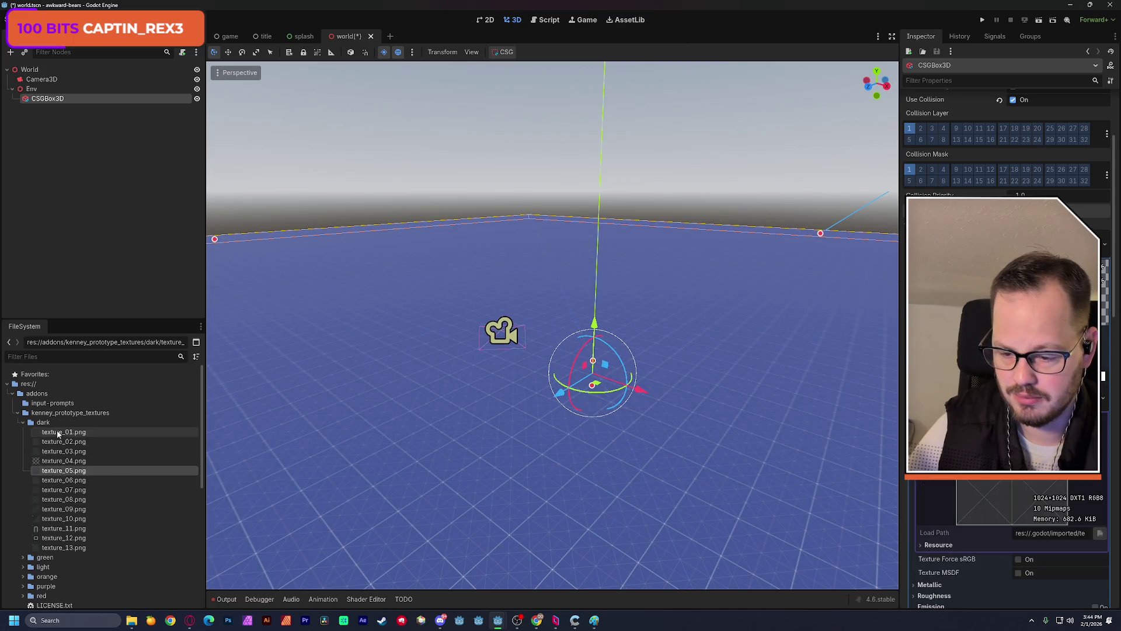
pyautogui.moveTo(59, 434); pyautogui.dragTo(361, 423)
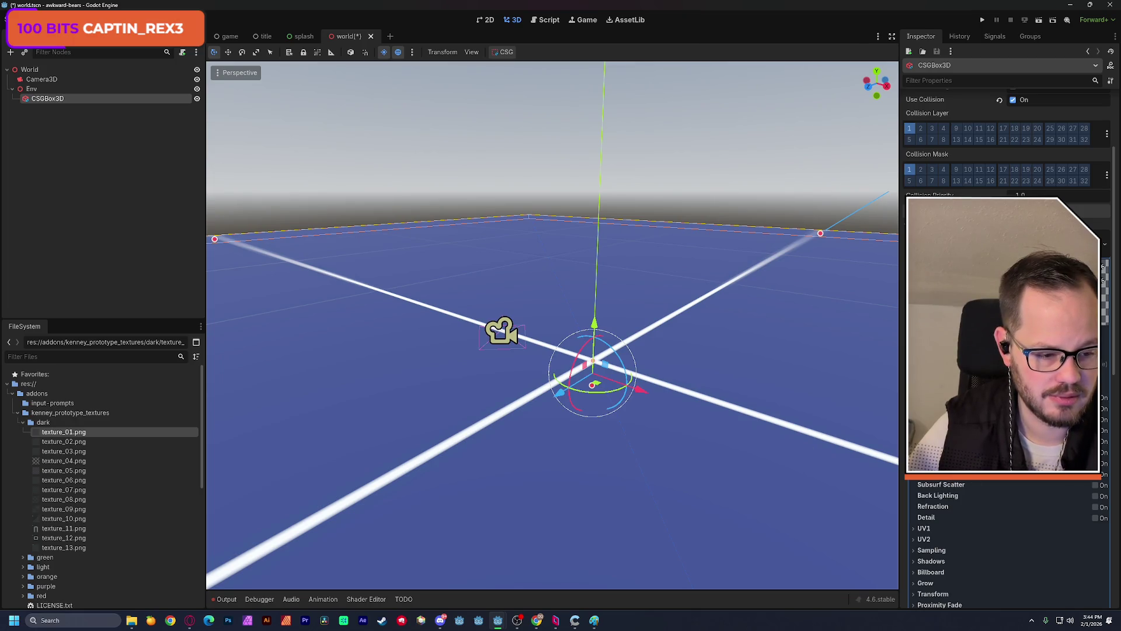
# - Enable UV1 Triplanar on the floor material and orbit to check the tiled grid
pyautogui.scroll(-3, 939, 493)
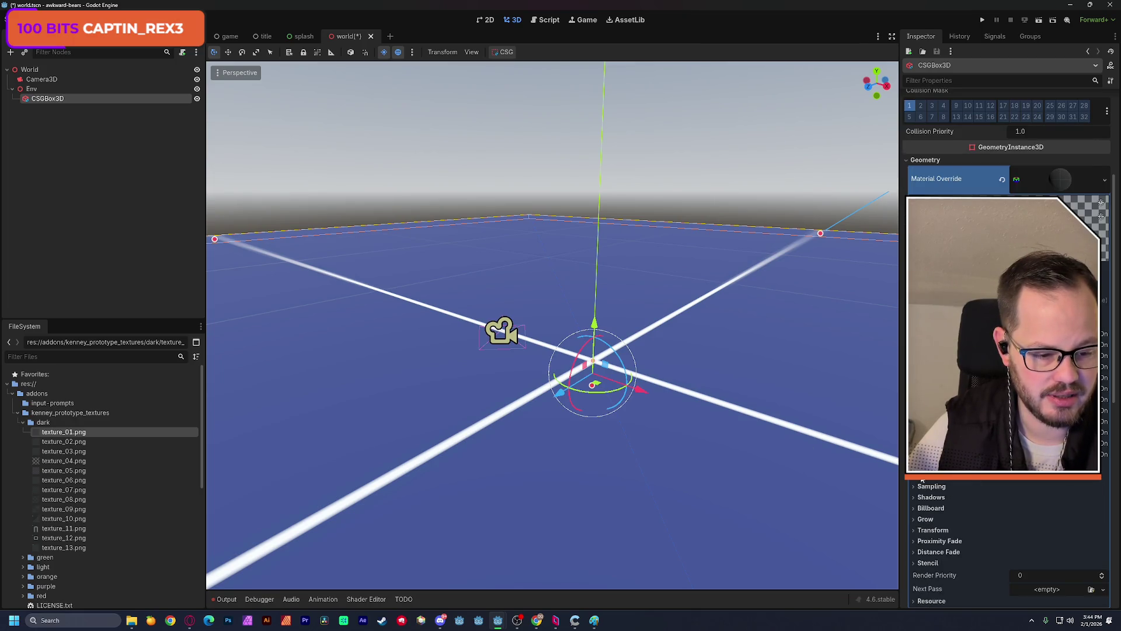
pyautogui.click(921, 479)
pyautogui.click(1019, 529)
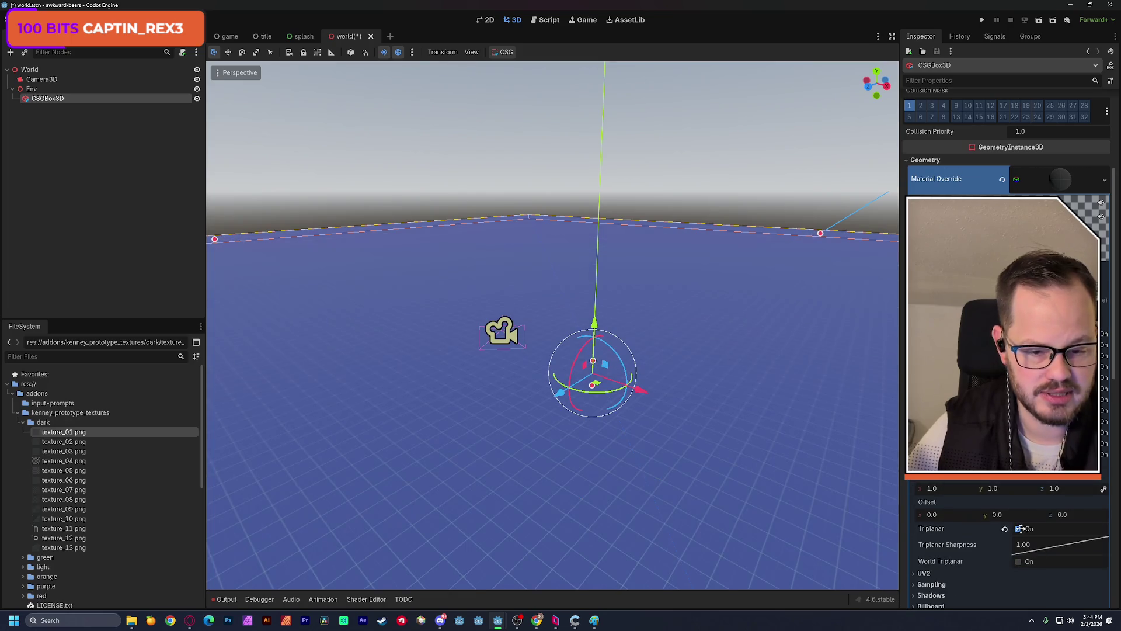
pyautogui.scroll(-5, 664, 485)
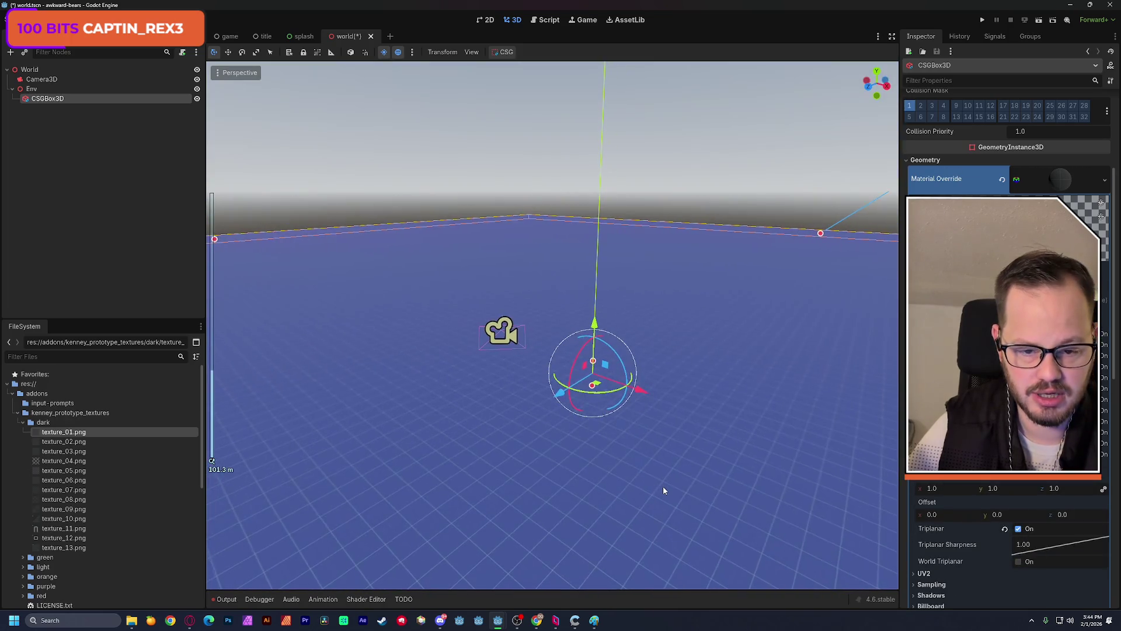
pyautogui.scroll(2, 664, 489)
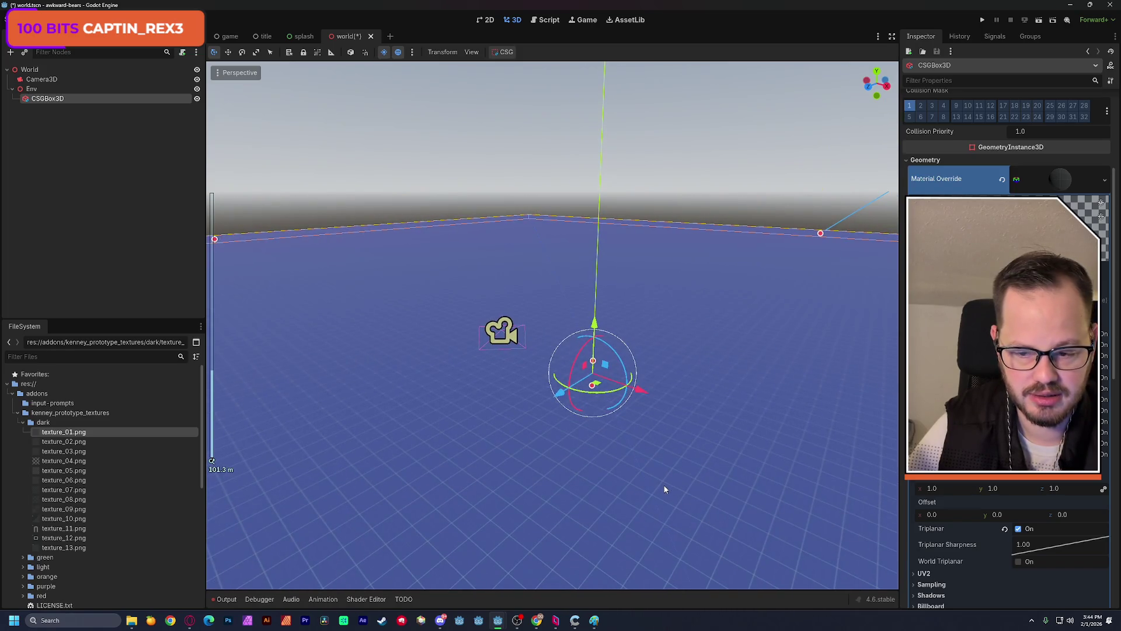
pyautogui.moveTo(665, 490); pyautogui.dragTo(584, 489)
pyautogui.moveTo(583, 316)
pyautogui.mouseDown()
pyautogui.moveTo(514, 315)
pyautogui.moveTo(584, 304)
pyautogui.moveTo(541, 310)
pyautogui.moveTo(541, 351)
pyautogui.moveTo(514, 373)
pyautogui.moveTo(531, 362)
pyautogui.mouseUp()
pyautogui.scroll(1, 541, 310)
# - Save the scene, then select and deselect Camera3D
pyautogui.hotkey('ctrl', 's')
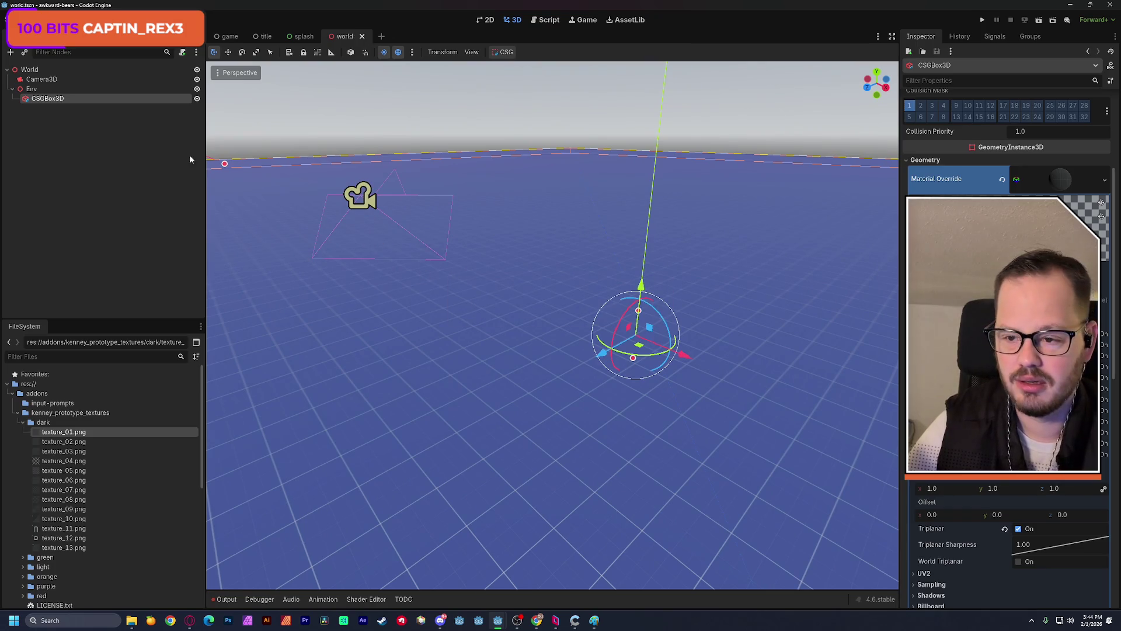
pyautogui.click(40, 79)
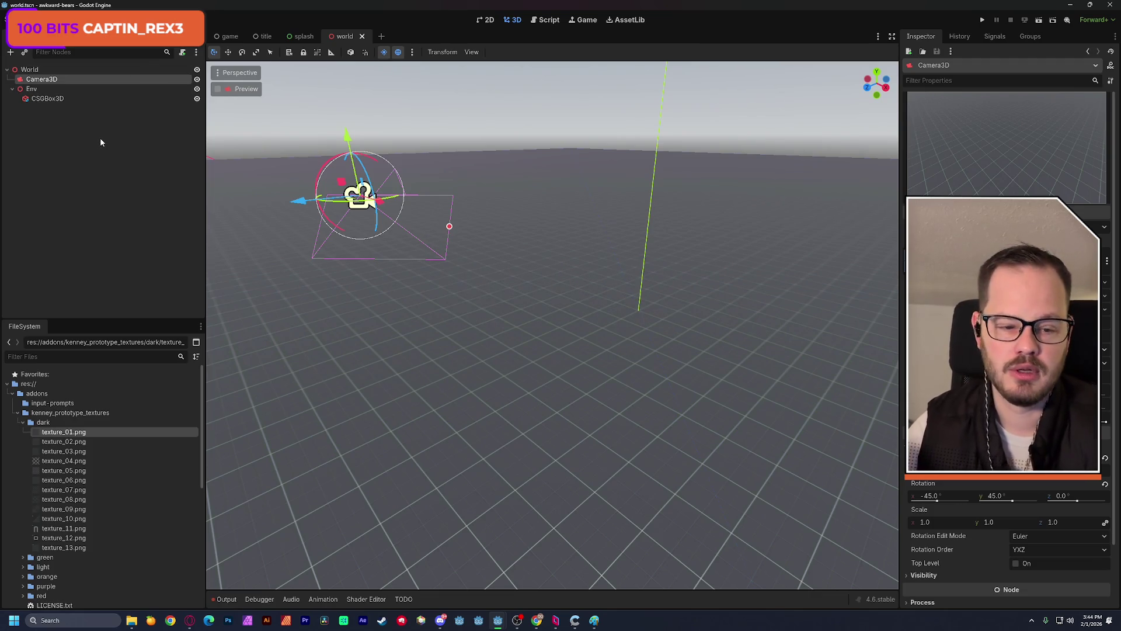
pyautogui.click(63, 154)
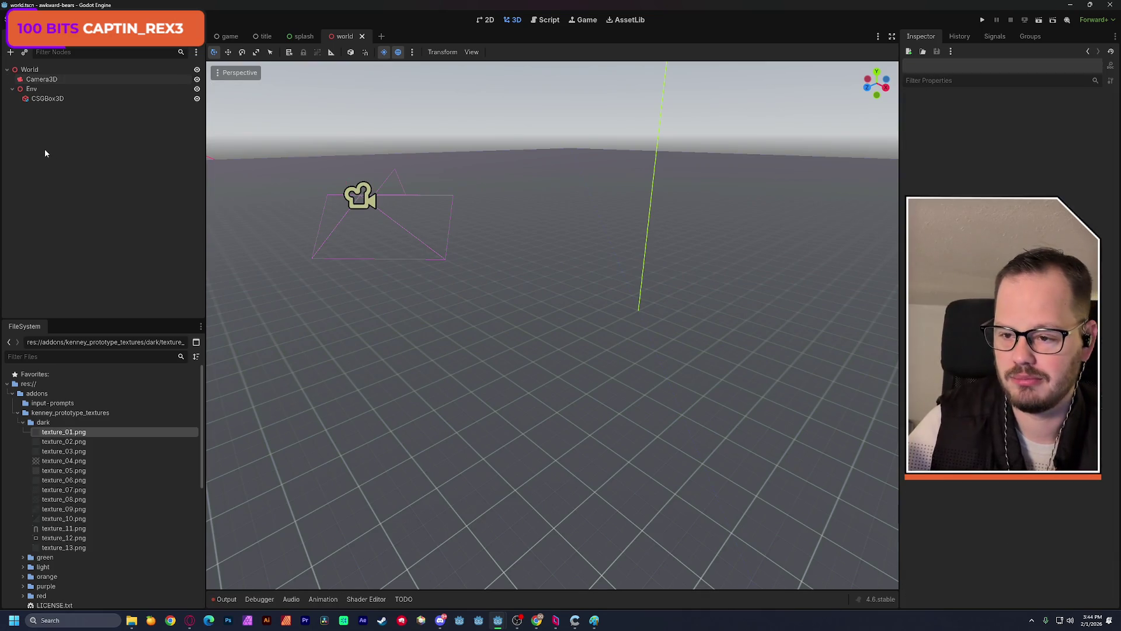
# - Add the preview sun and preview environment to the World scene as nodes, then save
pyautogui.click(32, 71)
pyautogui.click(411, 52)
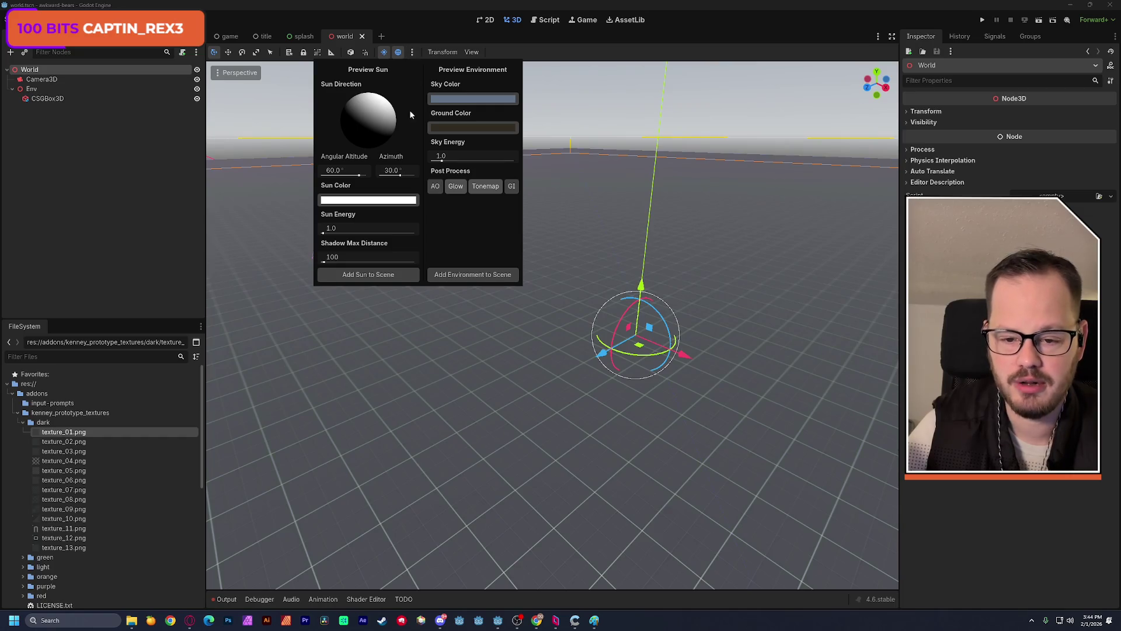
pyautogui.click(368, 274)
pyautogui.click(412, 53)
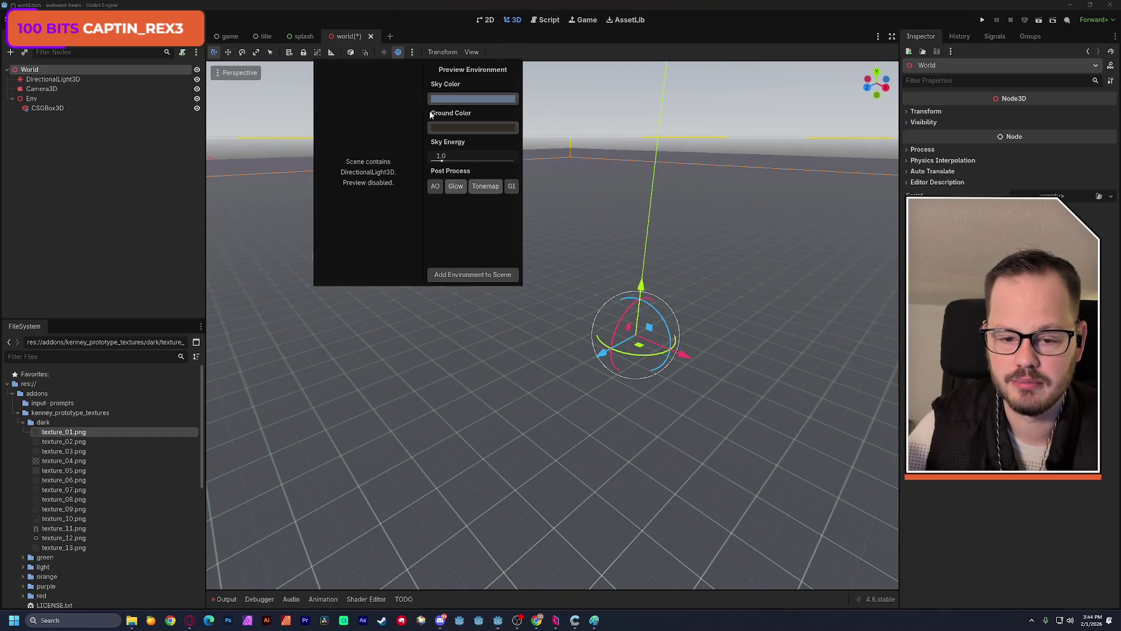
pyautogui.click(459, 279)
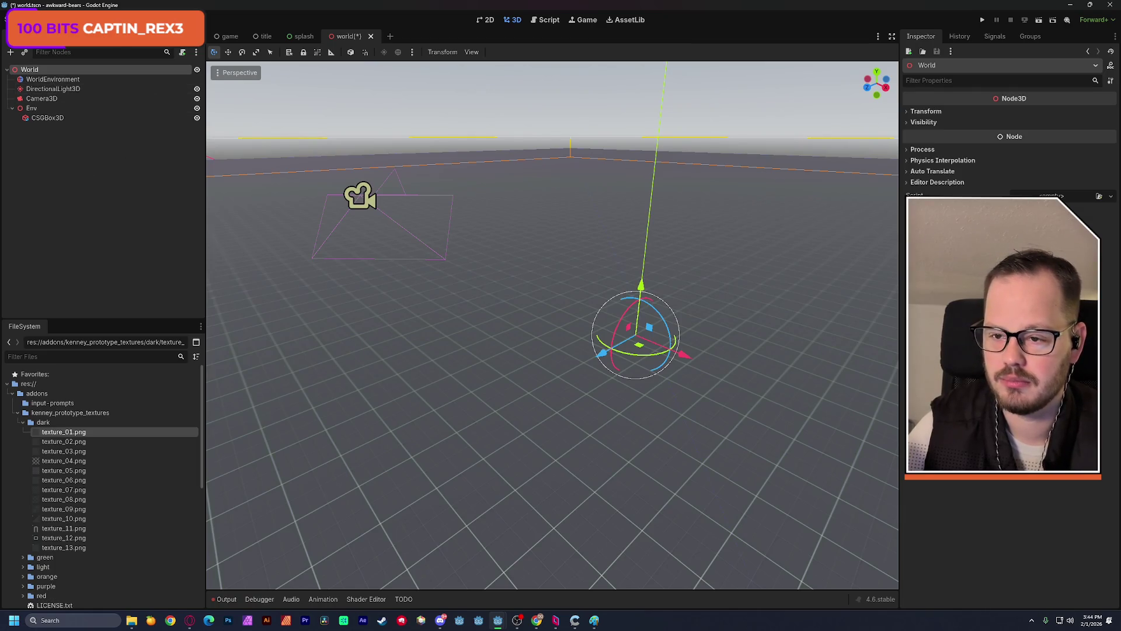
pyautogui.hotkey('ctrl', 's')
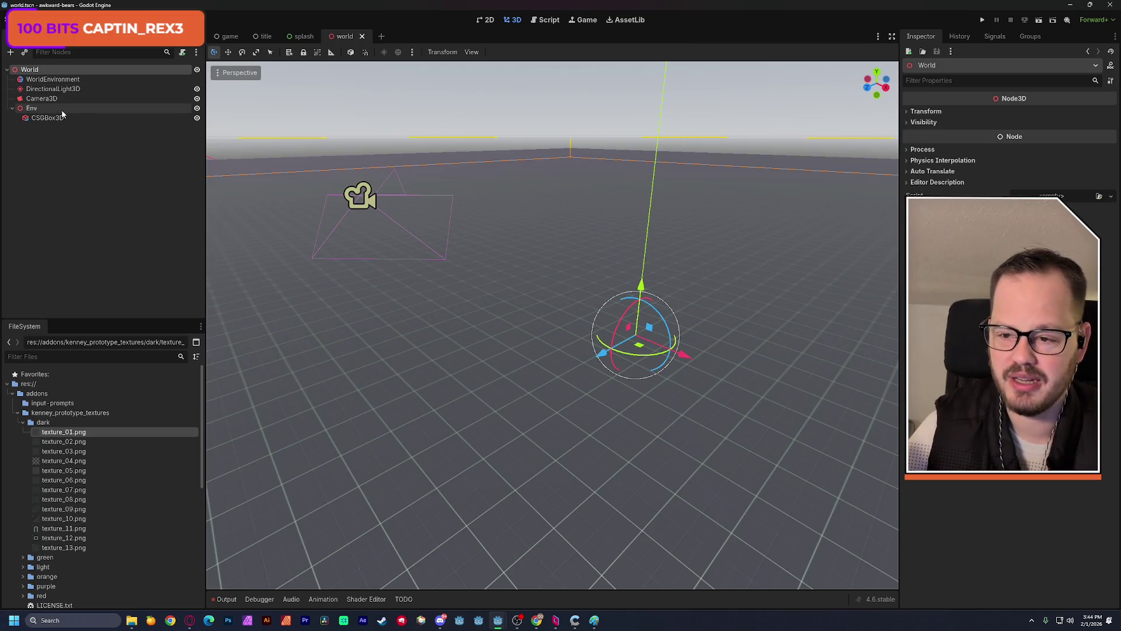
# - Inspect the DirectionalLight3D, WorldEnvironment and Camera3D nodes, orbiting the view around the camera
pyautogui.click(53, 89)
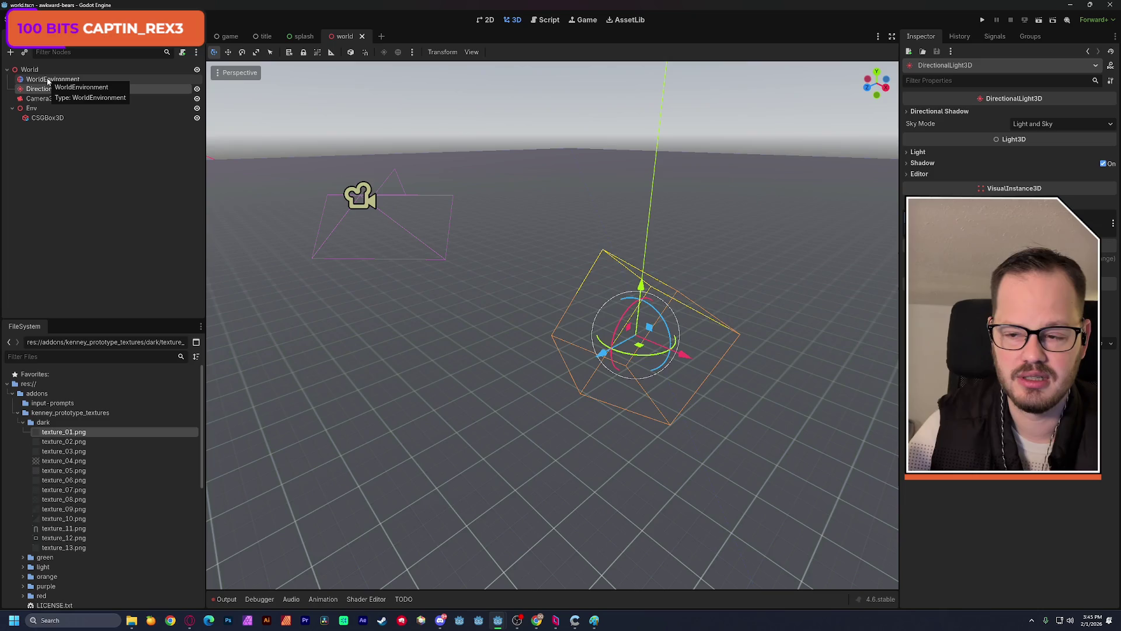
pyautogui.click(48, 81)
pyautogui.click(43, 99)
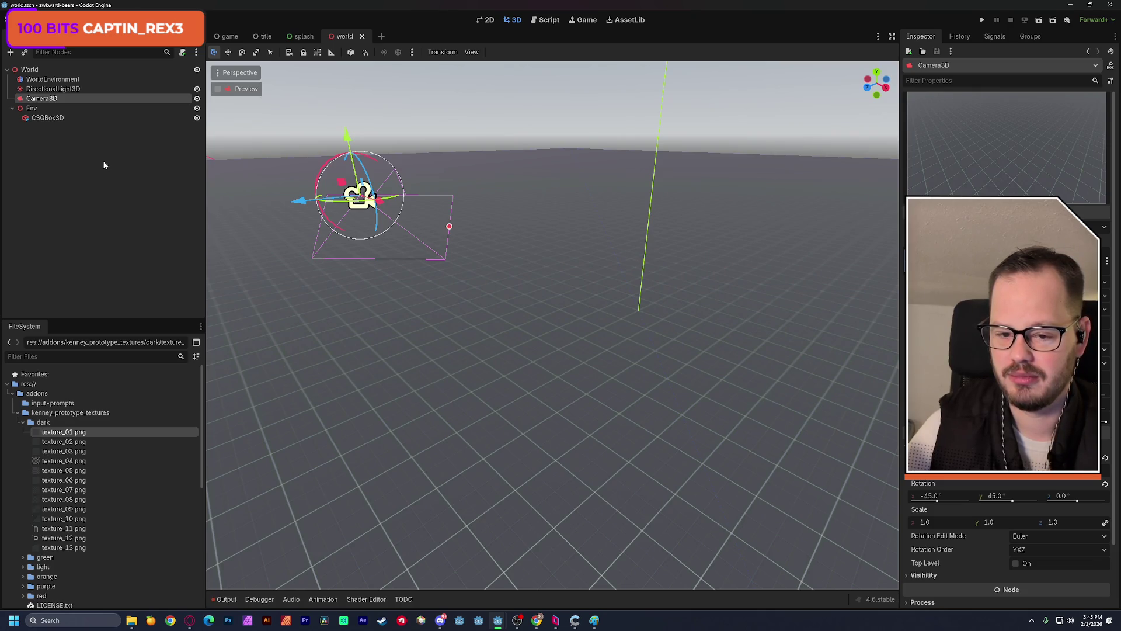
pyautogui.moveTo(444, 292)
pyautogui.mouseDown()
pyautogui.moveTo(408, 292)
pyautogui.moveTo(525, 292)
pyautogui.moveTo(409, 280)
pyautogui.moveTo(397, 303)
pyautogui.moveTo(409, 286)
pyautogui.moveTo(562, 315)
pyautogui.mouseUp()
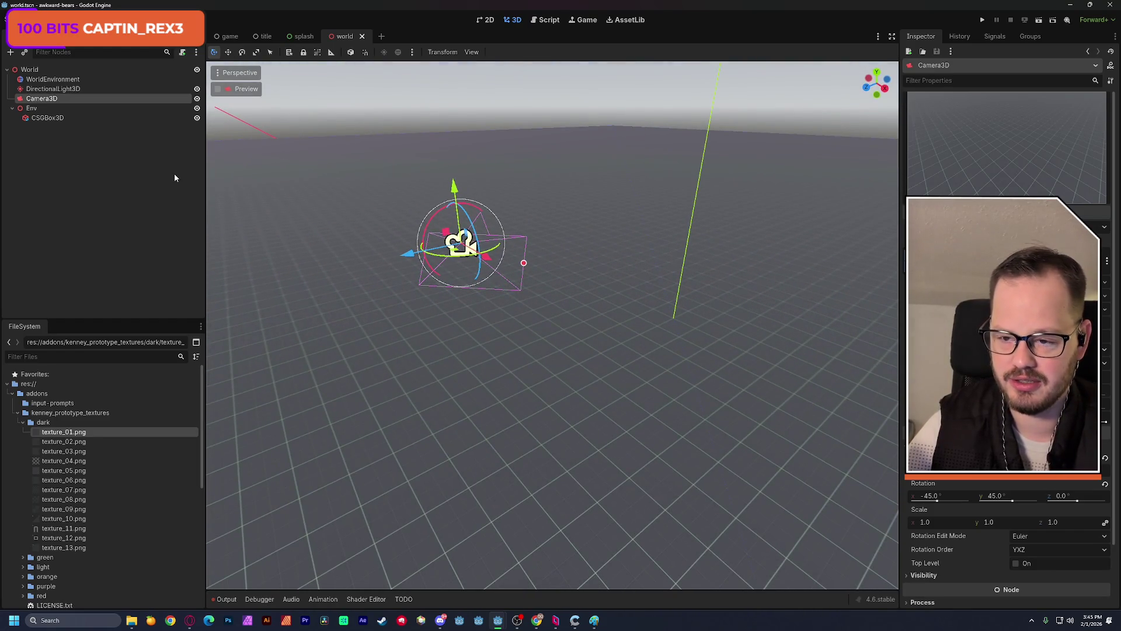
pyautogui.click(98, 190)
# - Add a CharacterBody3D with a CollisionShape3D child given a new BoxShape3D
pyautogui.hotkey('ctrl', 'a')
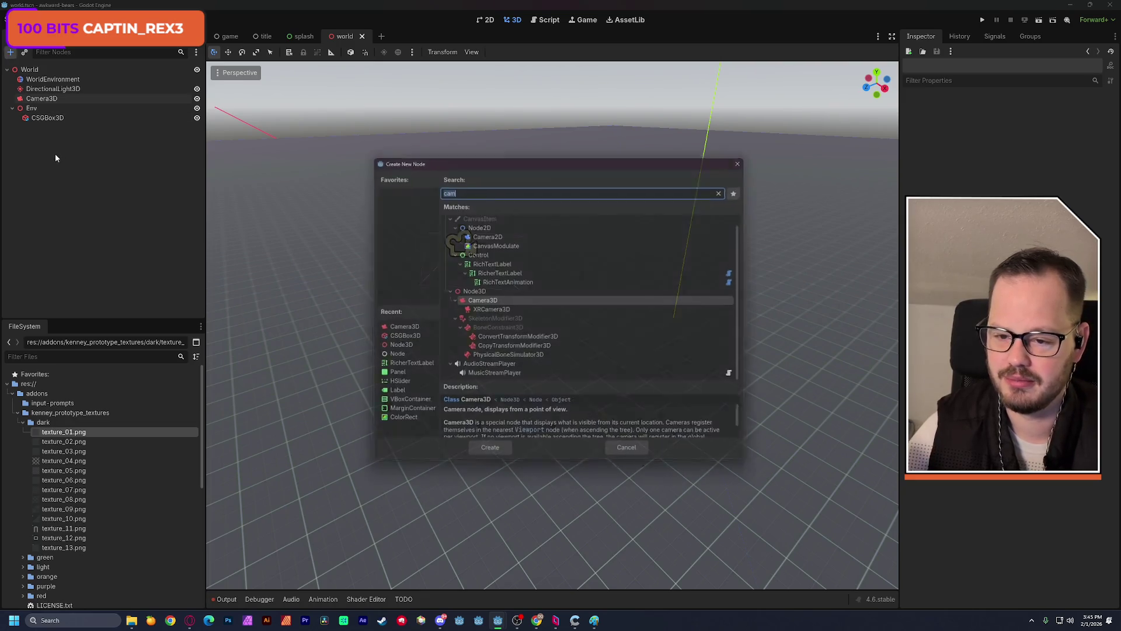
pyautogui.write('cha')
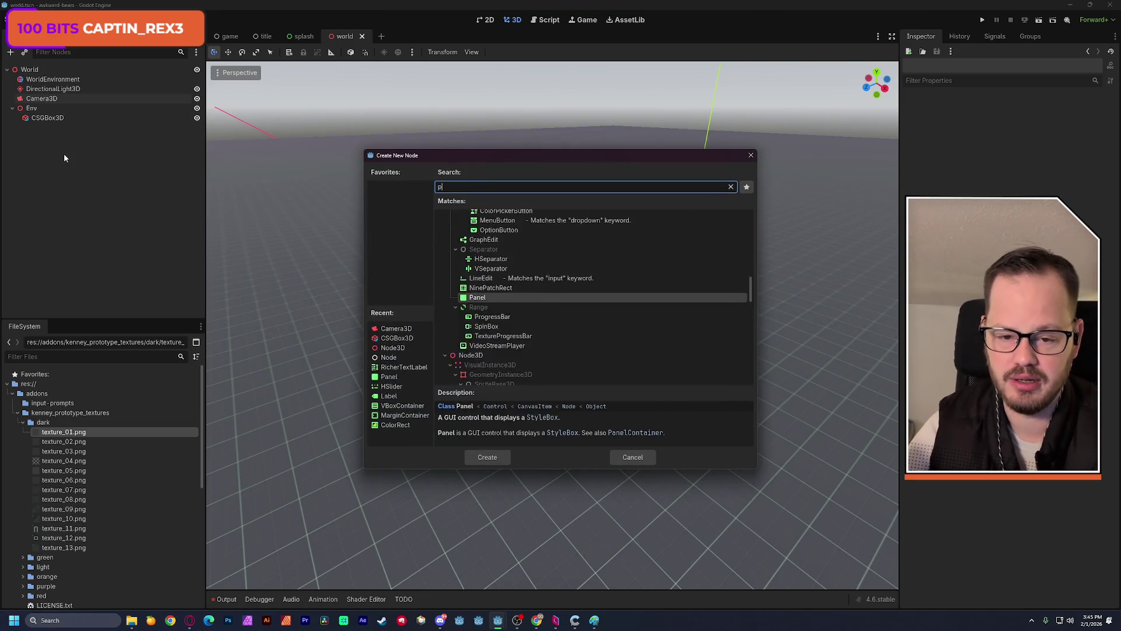
pyautogui.write('r')
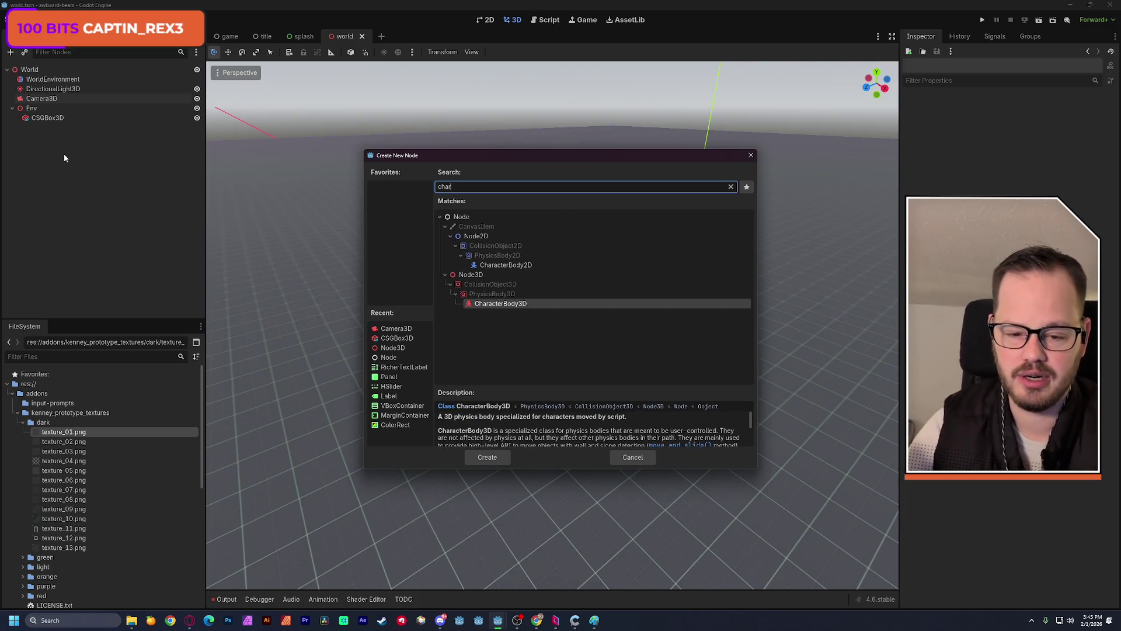
pyautogui.press('Return')
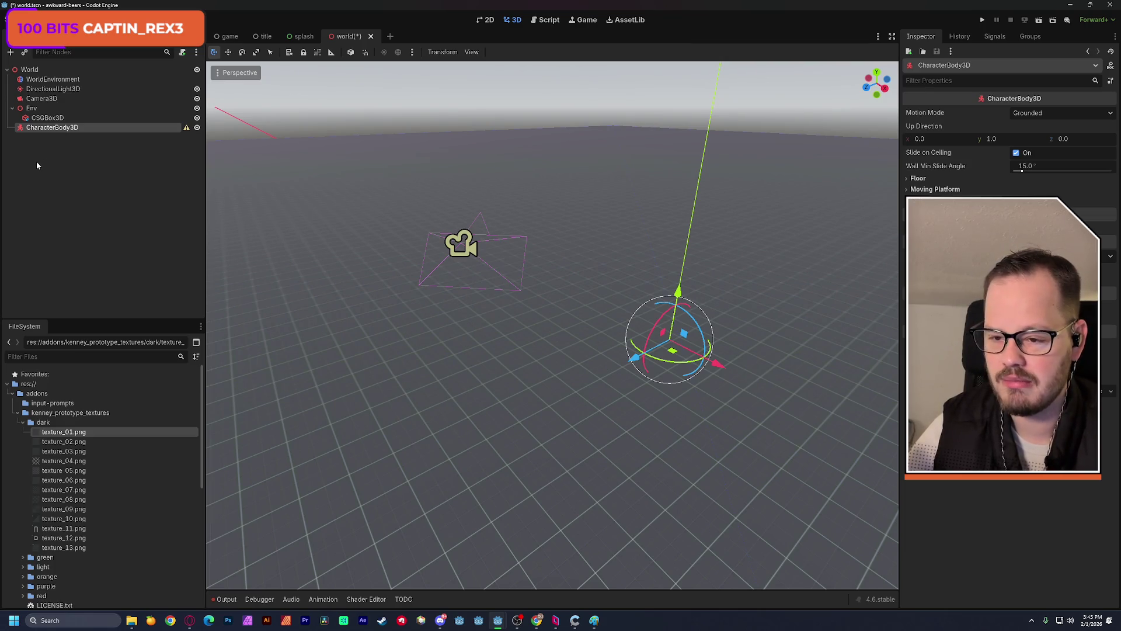
pyautogui.hotkey('ctrl', 'a')
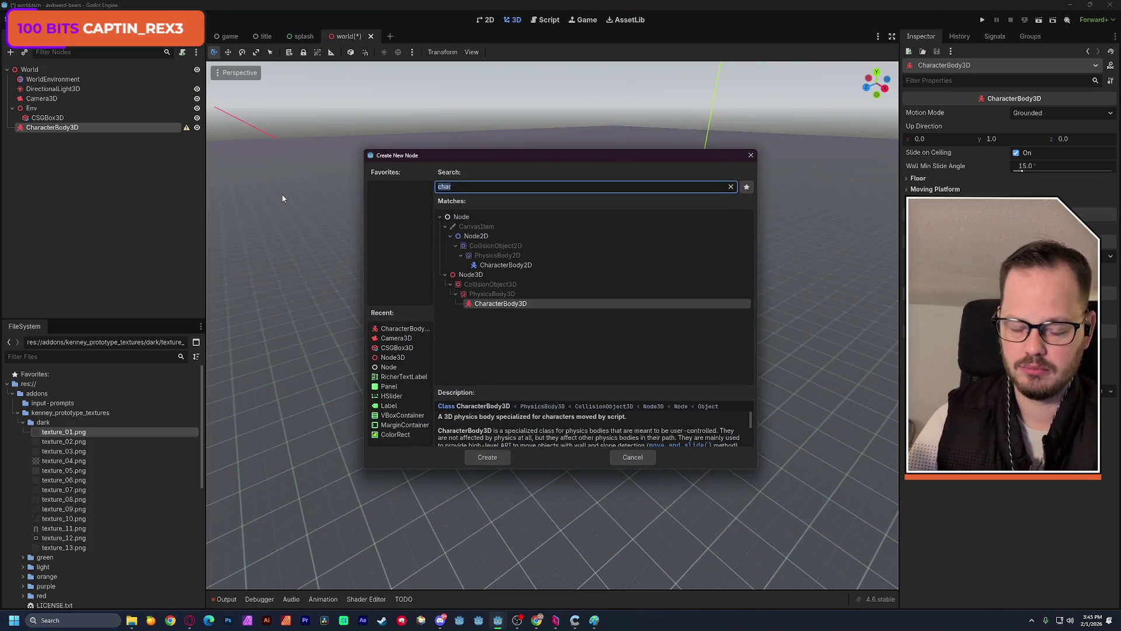
pyautogui.write('col')
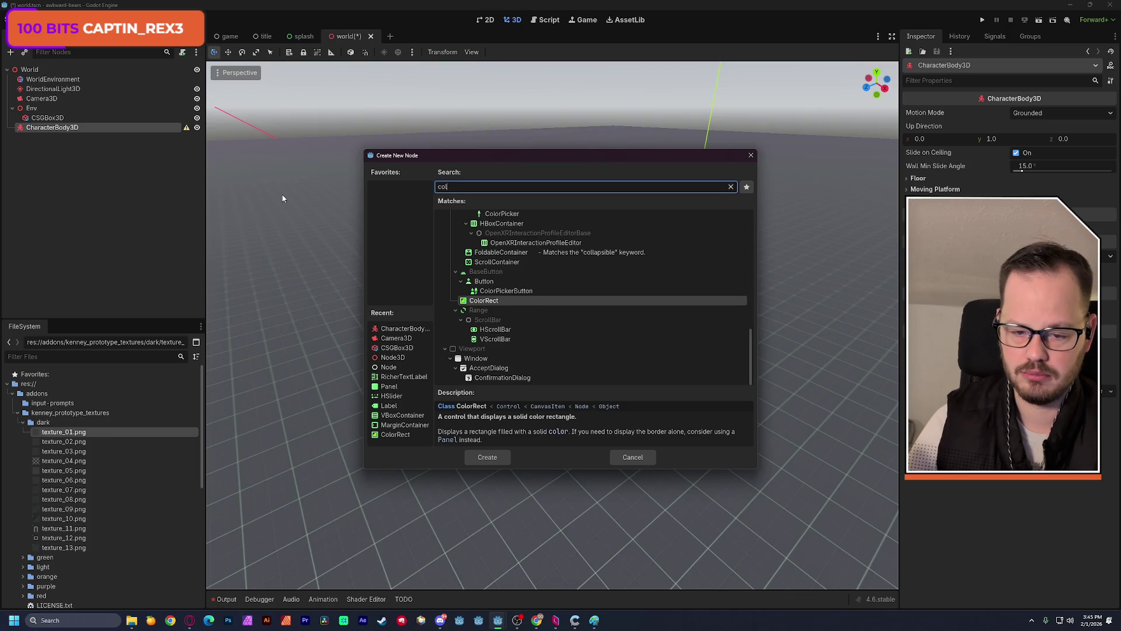
pyautogui.write('l')
pyautogui.press('Return')
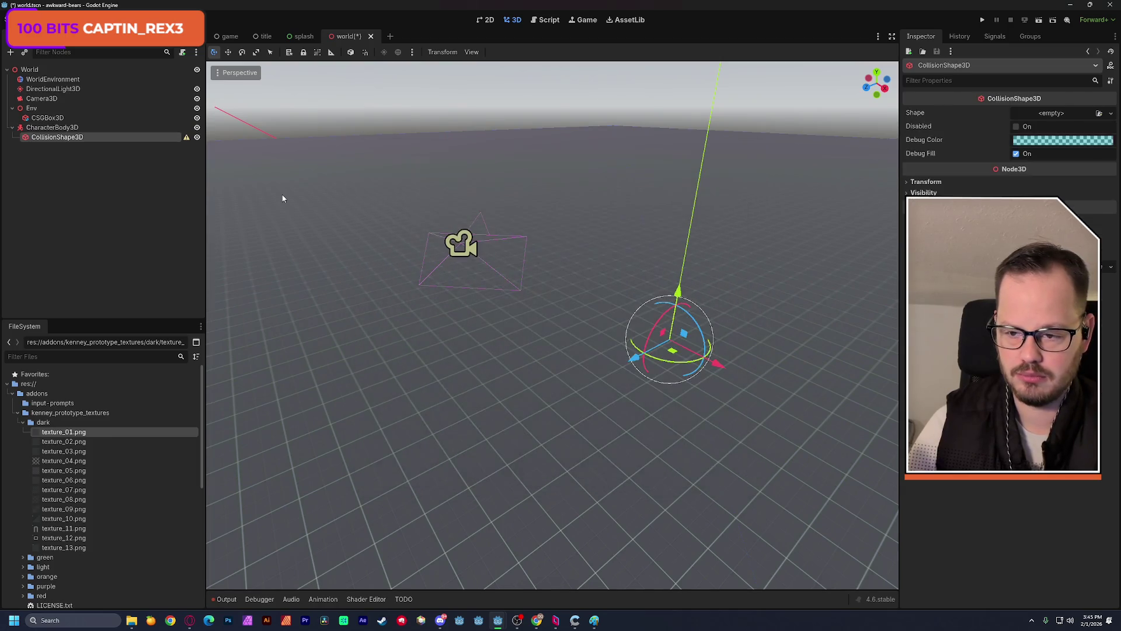
pyautogui.click(1038, 115)
pyautogui.click(1042, 159)
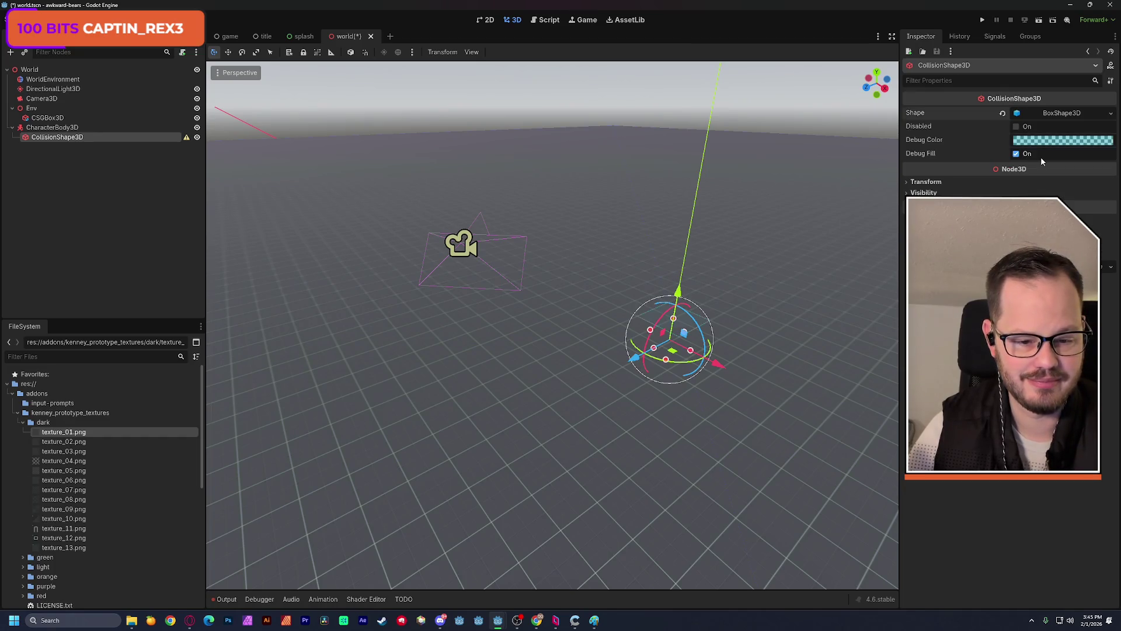
# - Add a MeshInstance3D as a second child of the CharacterBody3D
pyautogui.click(44, 128)
pyautogui.hotkey('ctrl', 'a')
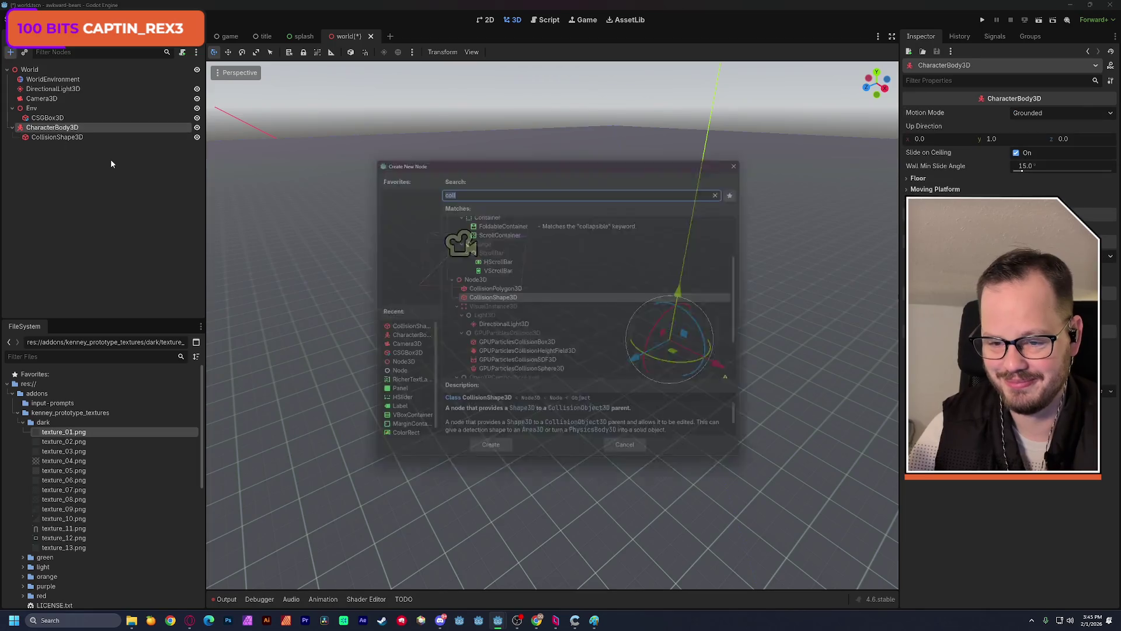
pyautogui.write('mesh')
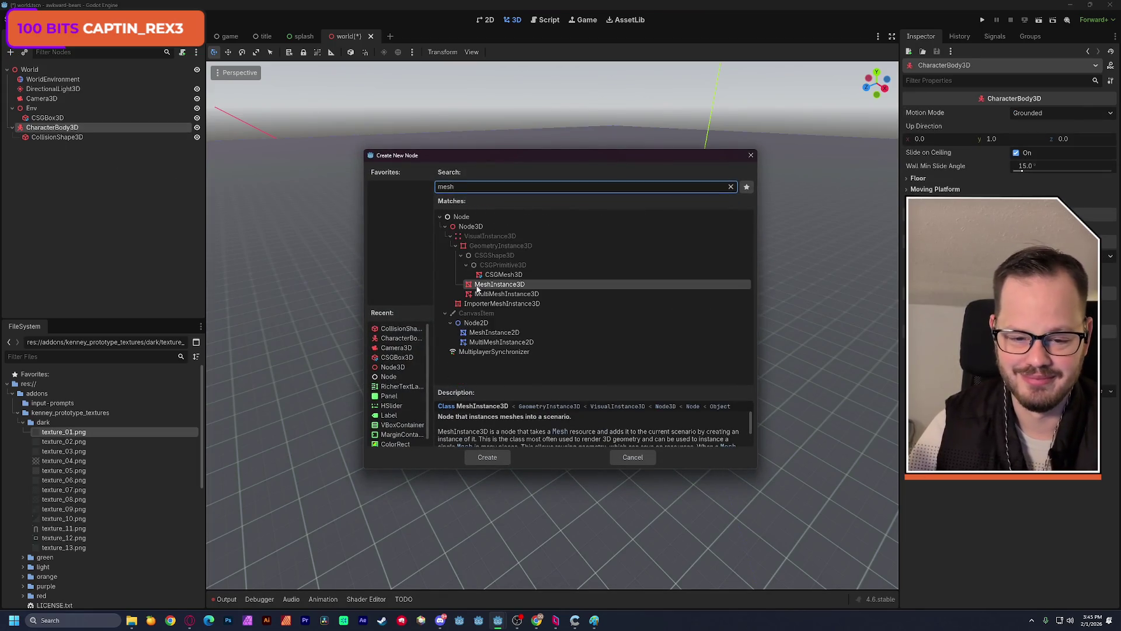
pyautogui.press('Return')
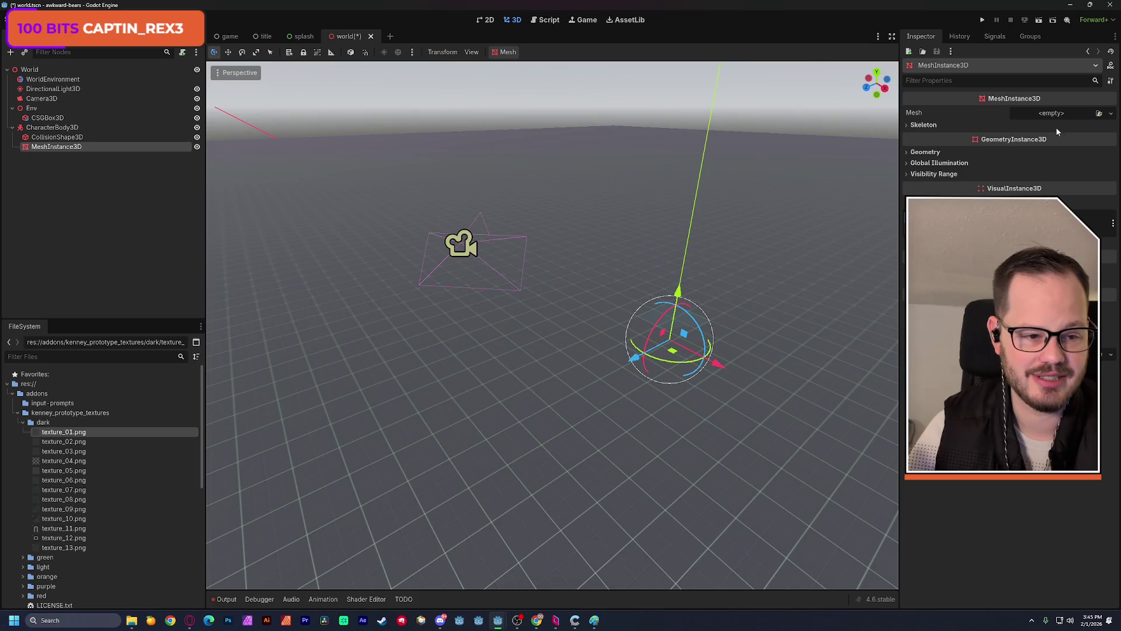
# - Give the MeshInstance3D a new BoxMesh, raise the CharacterBody3D along Y, and save the scene
pyautogui.click(1056, 116)
pyautogui.click(1064, 168)
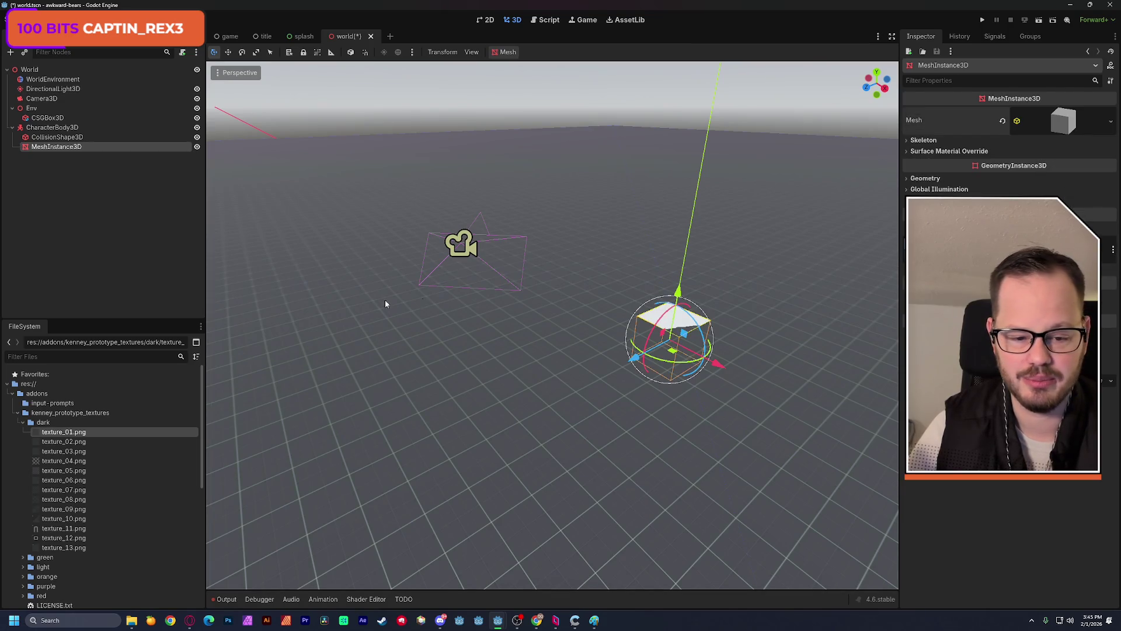
pyautogui.click(51, 127)
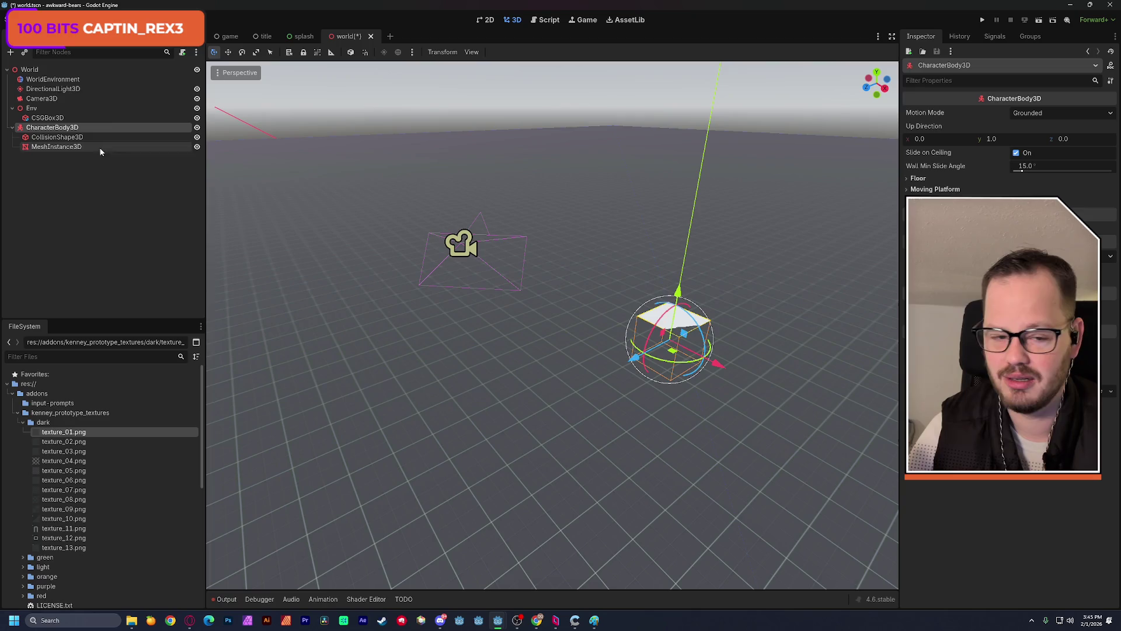
pyautogui.moveTo(677, 290); pyautogui.dragTo(687, 245)
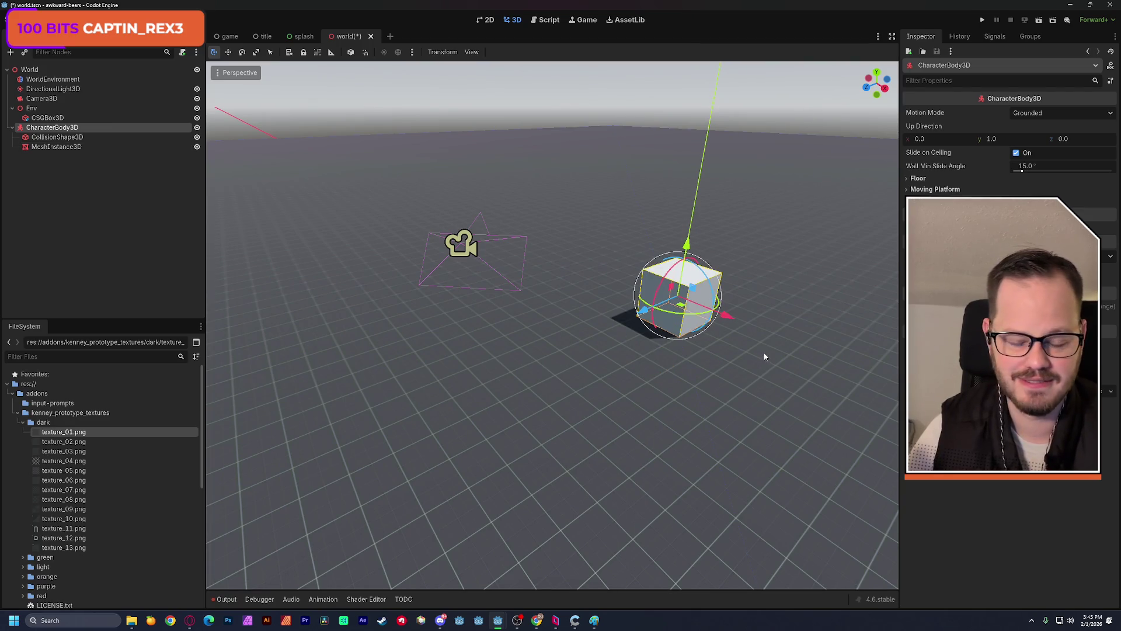
pyautogui.hotkey('ctrl', 's')
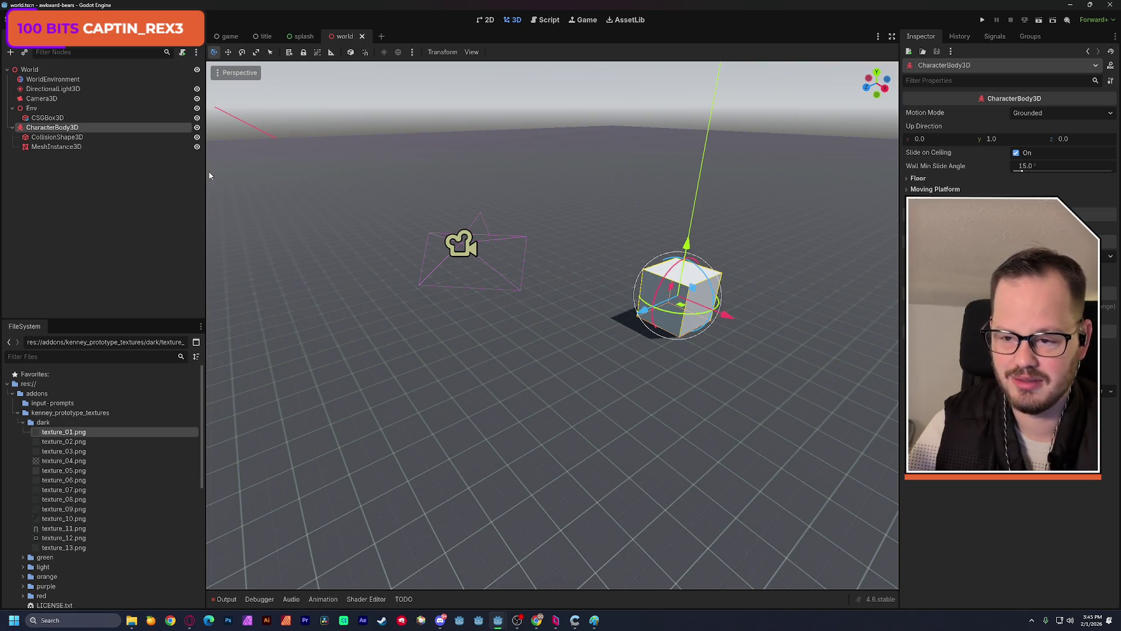
# - Drag Camera3D's gizmo arrows to raise it and shift it right so it frames the cube
pyautogui.click(40, 98)
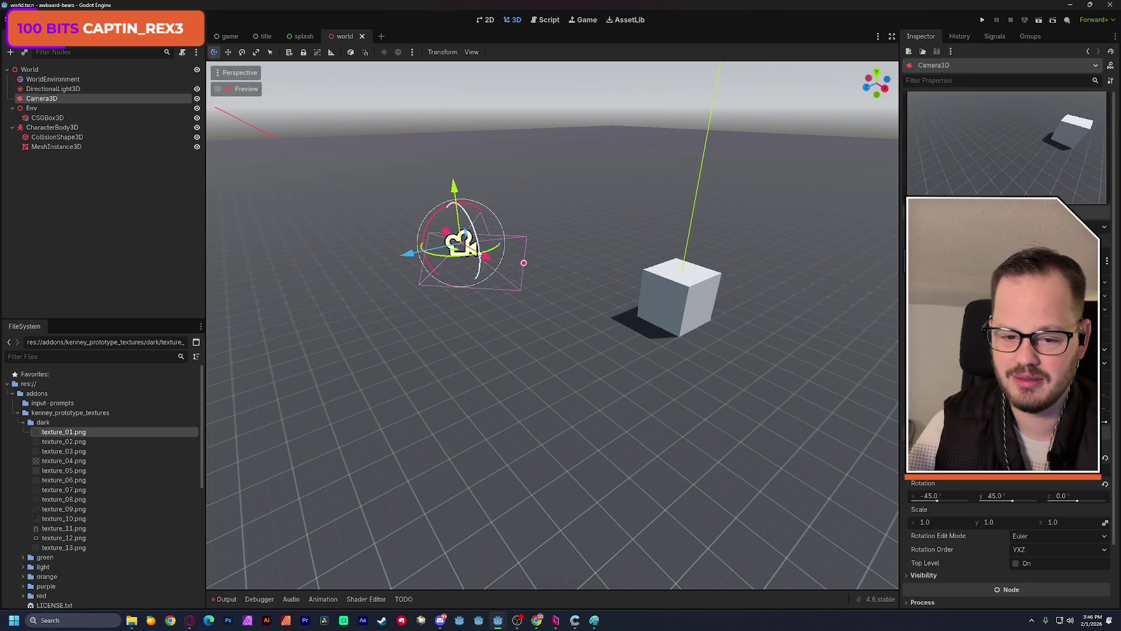
pyautogui.moveTo(494, 269); pyautogui.dragTo(585, 313)
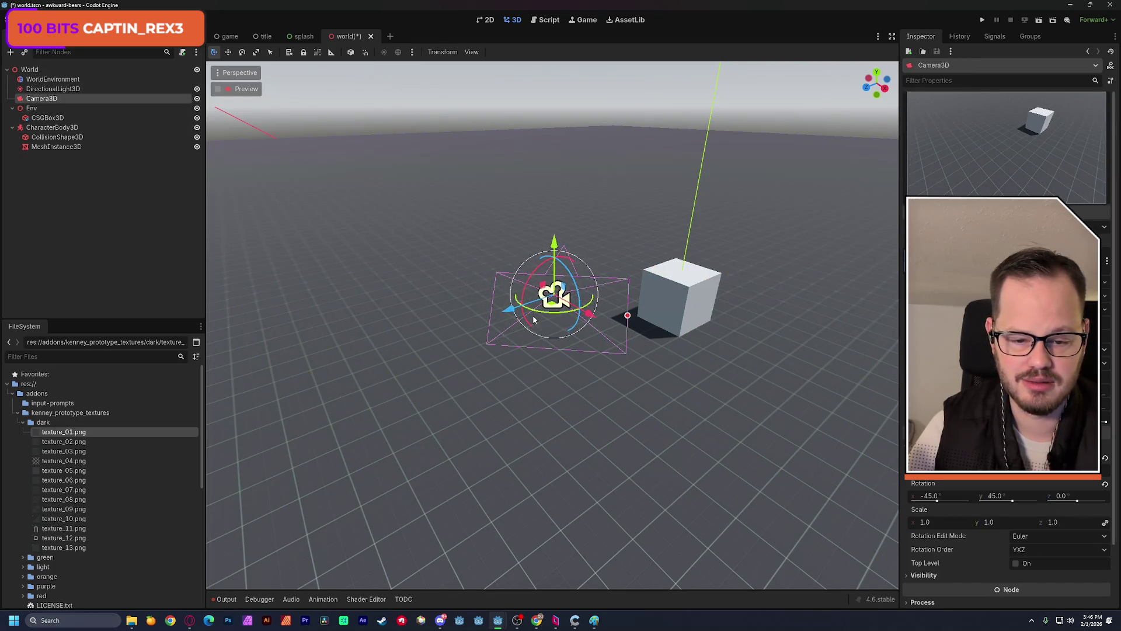
pyautogui.moveTo(513, 314); pyautogui.dragTo(606, 250)
pyautogui.moveTo(626, 208); pyautogui.dragTo(635, 165)
pyautogui.moveTo(586, 232)
pyautogui.mouseDown()
pyautogui.moveTo(795, 212)
pyautogui.moveTo(759, 191)
pyautogui.mouseUp()
pyautogui.moveTo(719, 122)
pyautogui.mouseDown()
pyautogui.moveTo(734, 59)
pyautogui.moveTo(695, 120)
pyautogui.moveTo(712, 116)
pyautogui.moveTo(707, 134)
pyautogui.mouseUp()
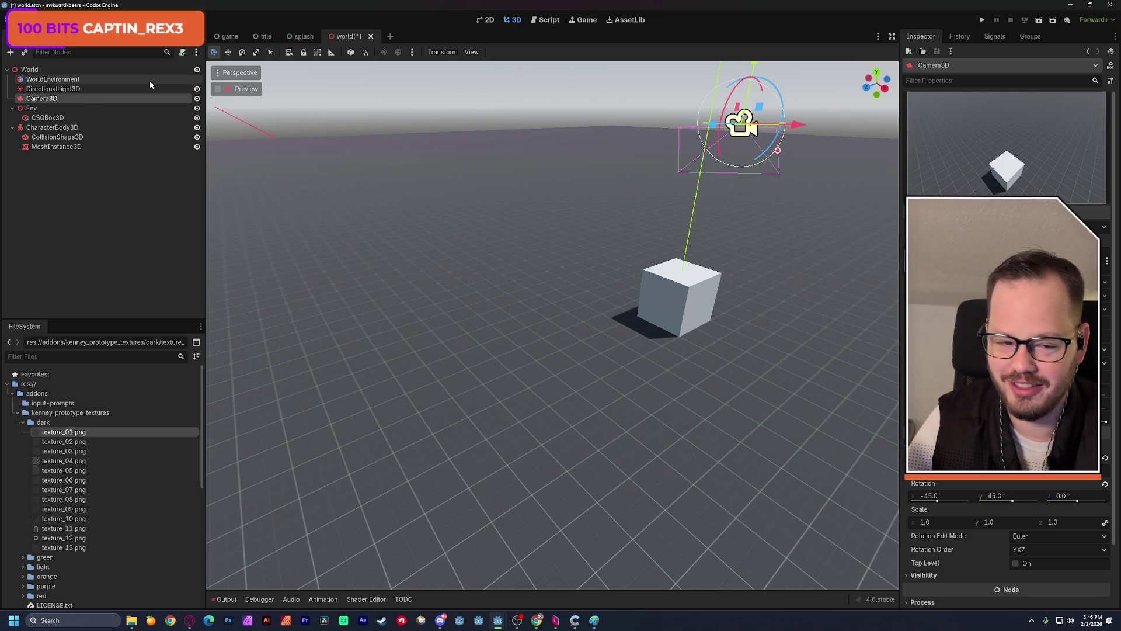
# - Collapse the dark textures folder, open kenney_prototype_textures/light, and drop texture_01.png onto the cube
pyautogui.click(18, 412)
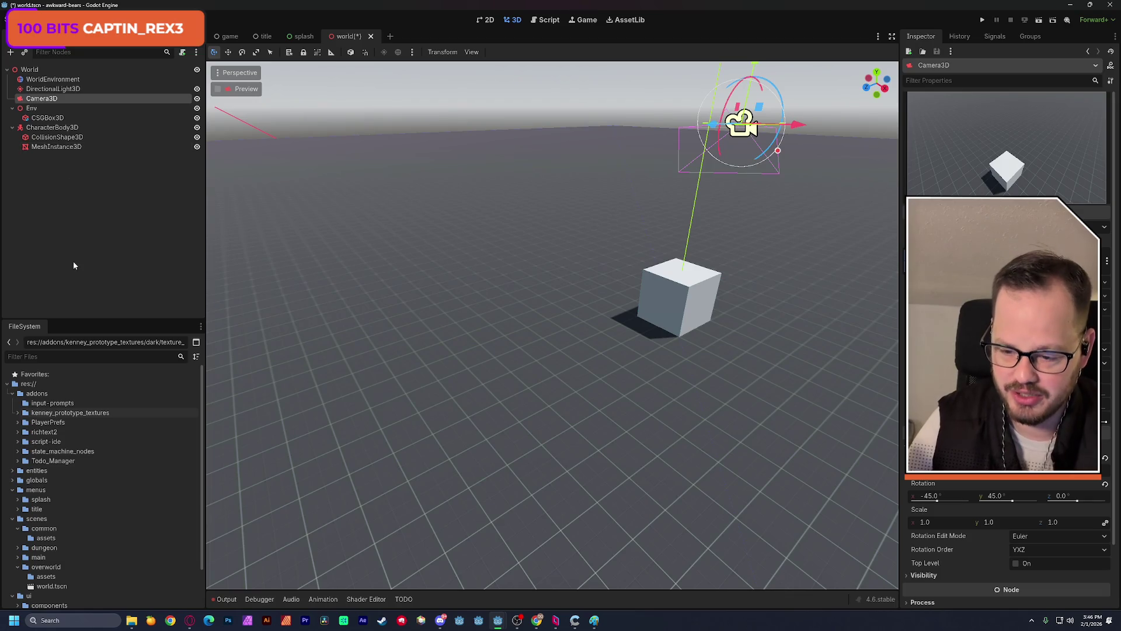
pyautogui.click(18, 412)
pyautogui.click(22, 421)
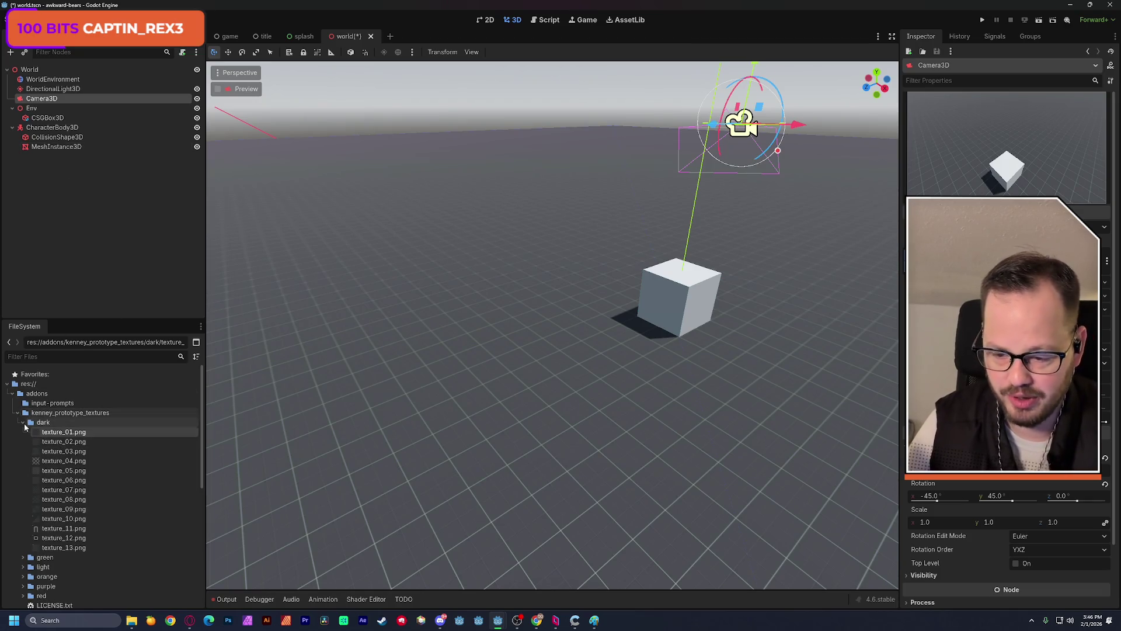
pyautogui.click(23, 421)
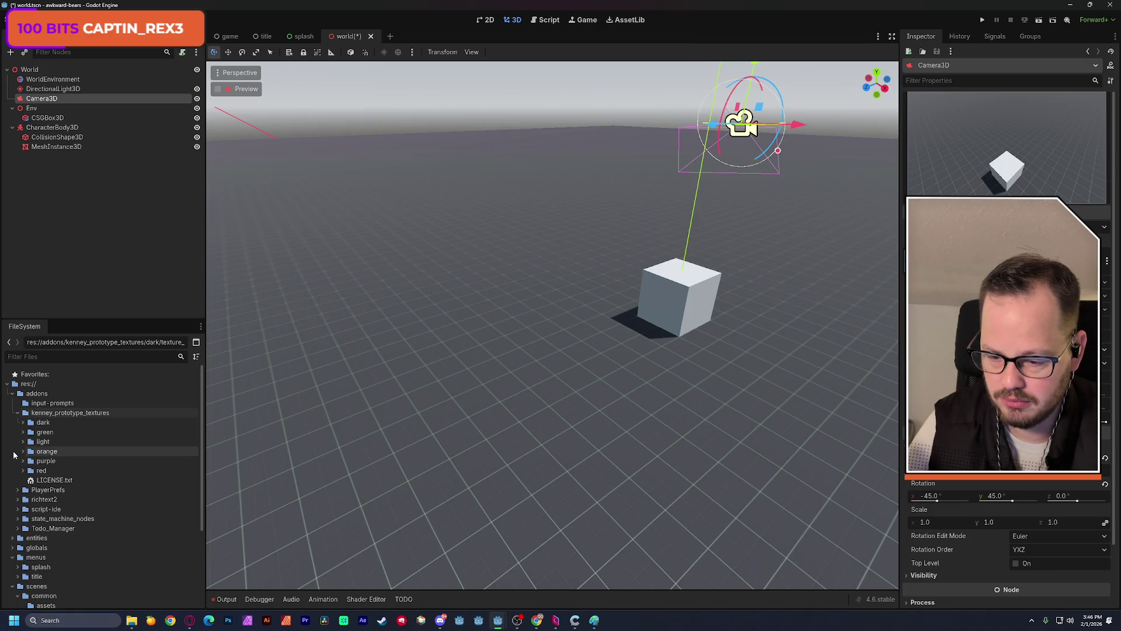
pyautogui.click(22, 441)
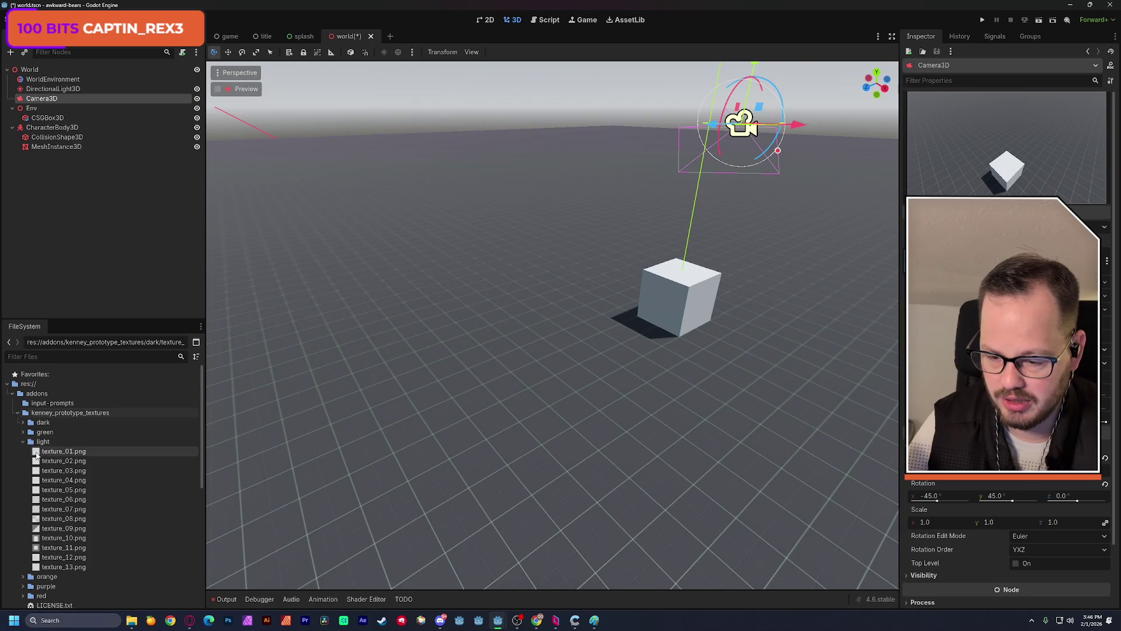
pyautogui.moveTo(58, 451)
pyautogui.mouseDown()
pyautogui.moveTo(233, 382)
pyautogui.moveTo(680, 308)
pyautogui.mouseUp()
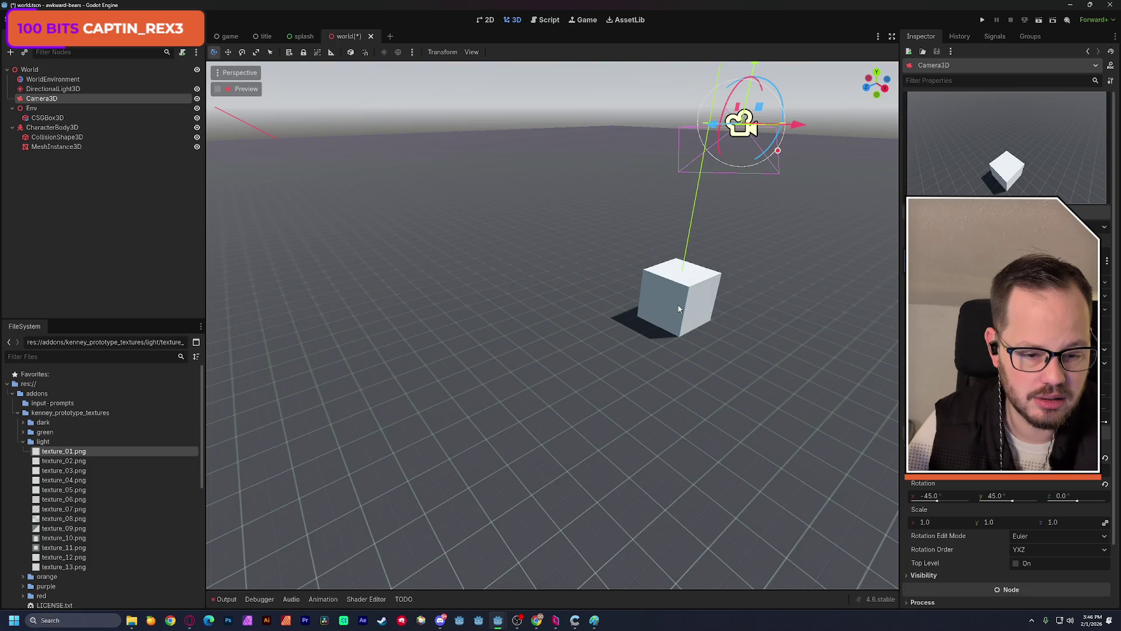
pyautogui.scroll(5, 679, 308)
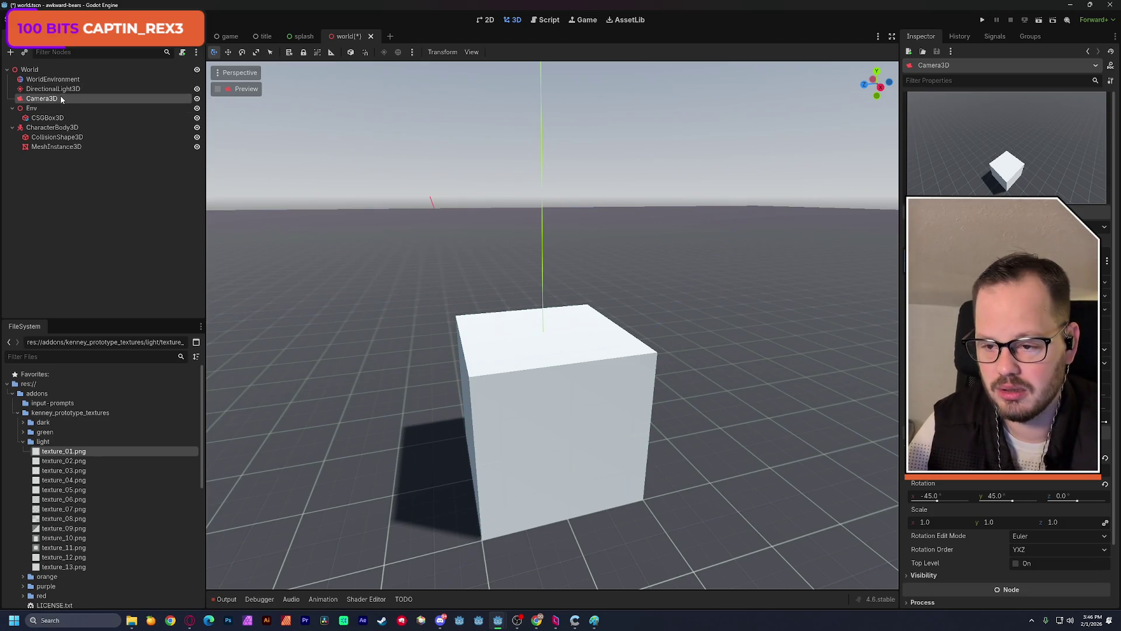
# - Select the cube's MeshInstance3D and enable Triplanar in its override material's UV1 settings
pyautogui.click(68, 137)
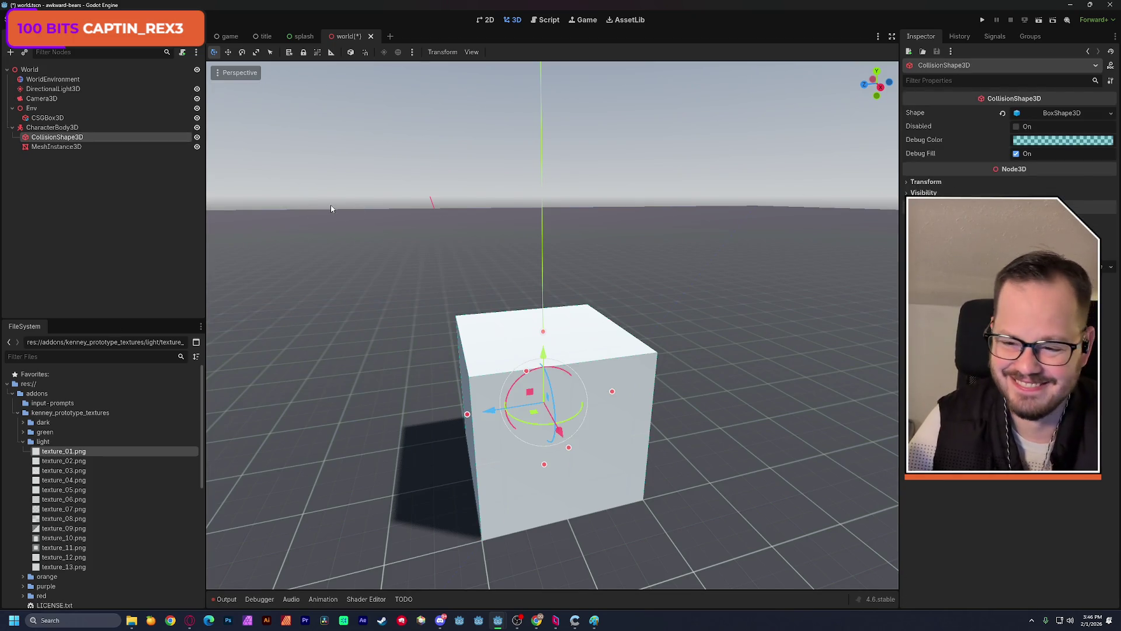
pyautogui.click(51, 146)
pyautogui.click(1061, 121)
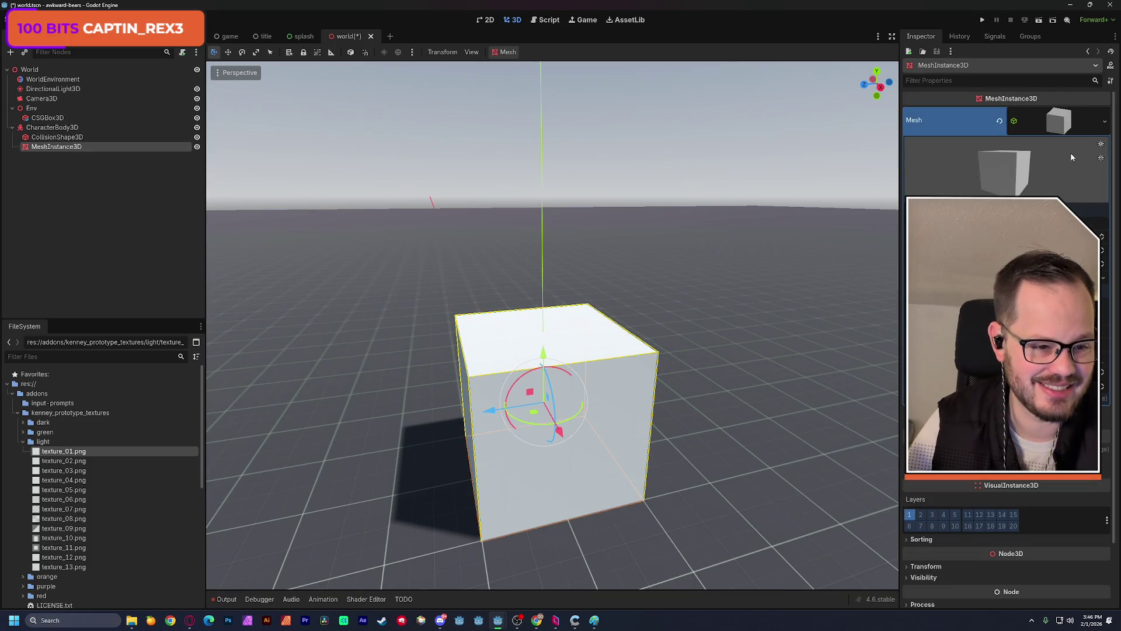
pyautogui.click(1060, 127)
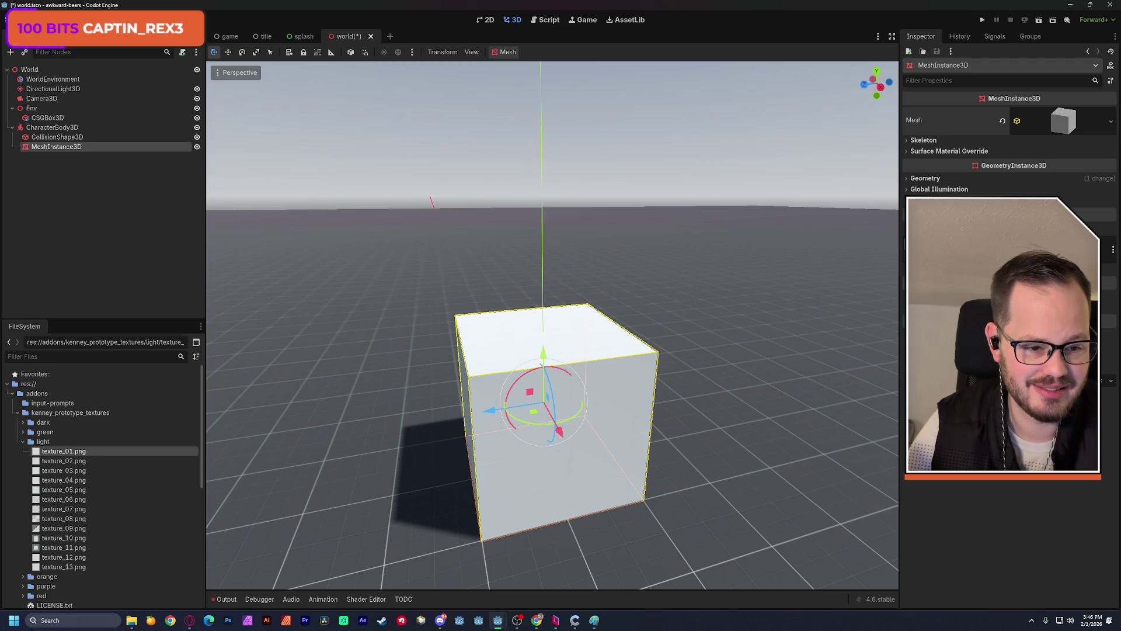
pyautogui.click(925, 179)
pyautogui.click(1065, 199)
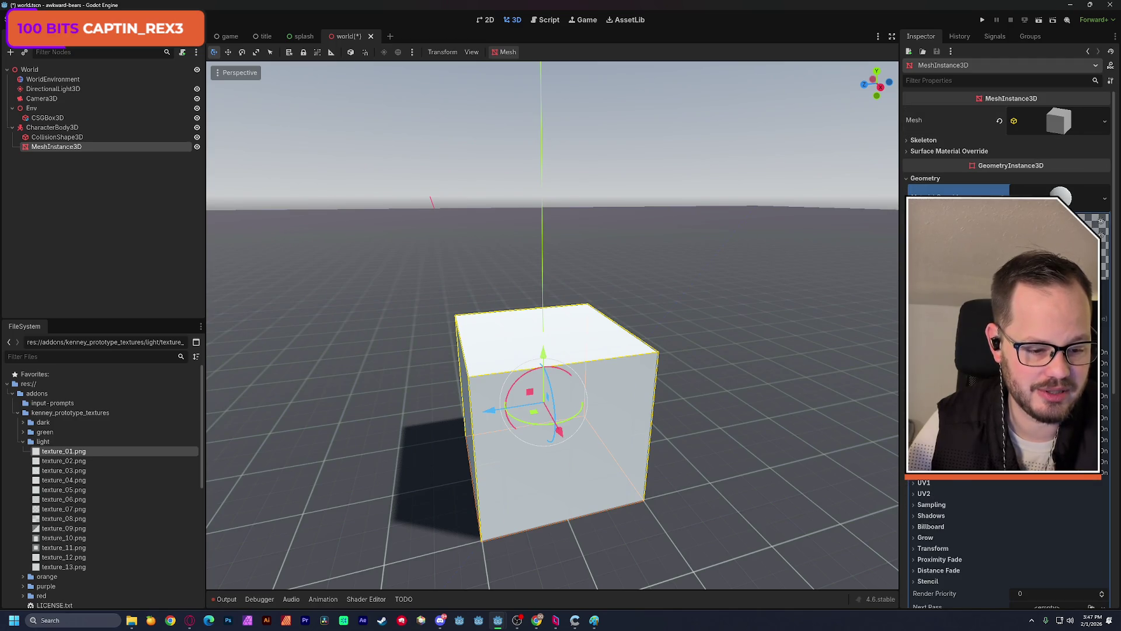
pyautogui.click(1030, 482)
pyautogui.click(1018, 546)
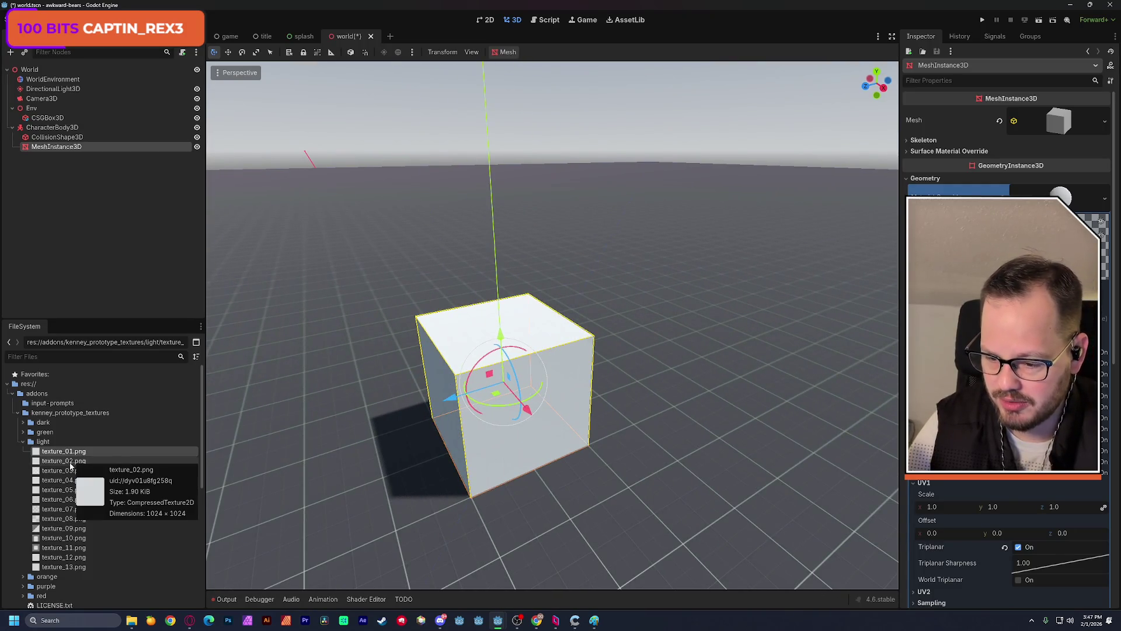
# - Apply texture_02.png to the cube and turn Triplanar back on
pyautogui.moveTo(65, 461)
pyautogui.mouseDown()
pyautogui.moveTo(255, 463)
pyautogui.moveTo(561, 419)
pyautogui.mouseUp()
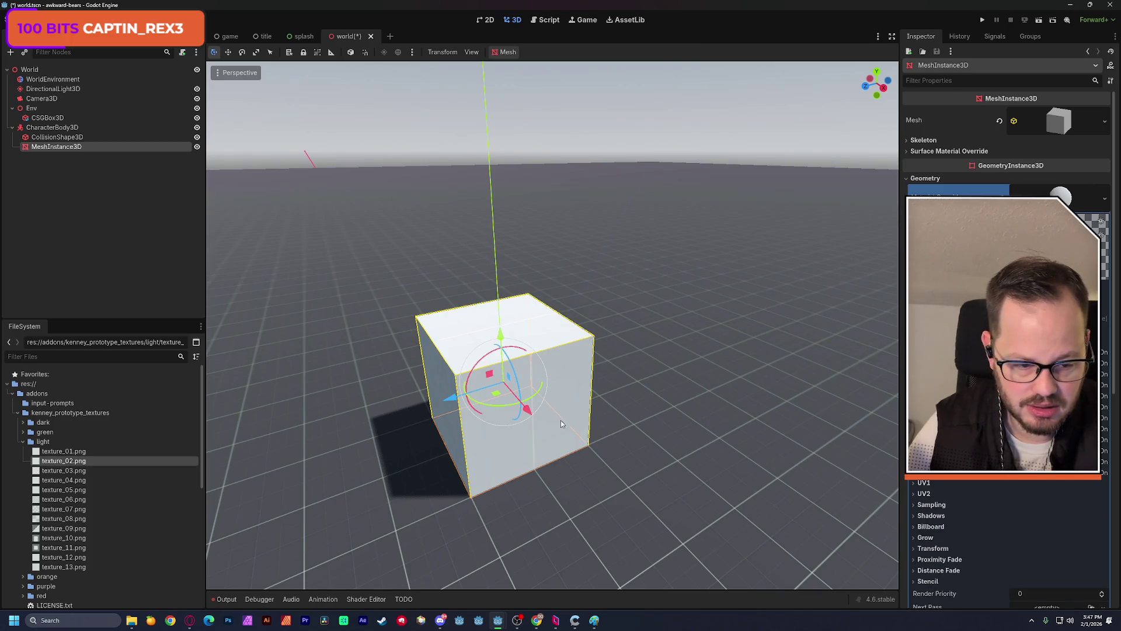
pyautogui.click(934, 482)
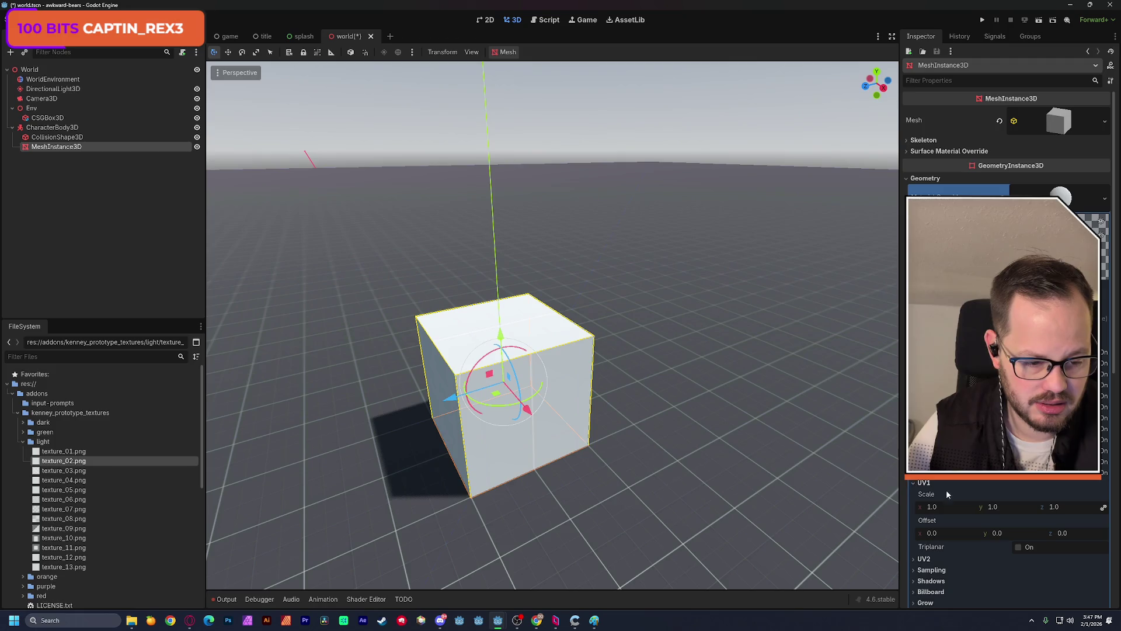
pyautogui.click(1018, 546)
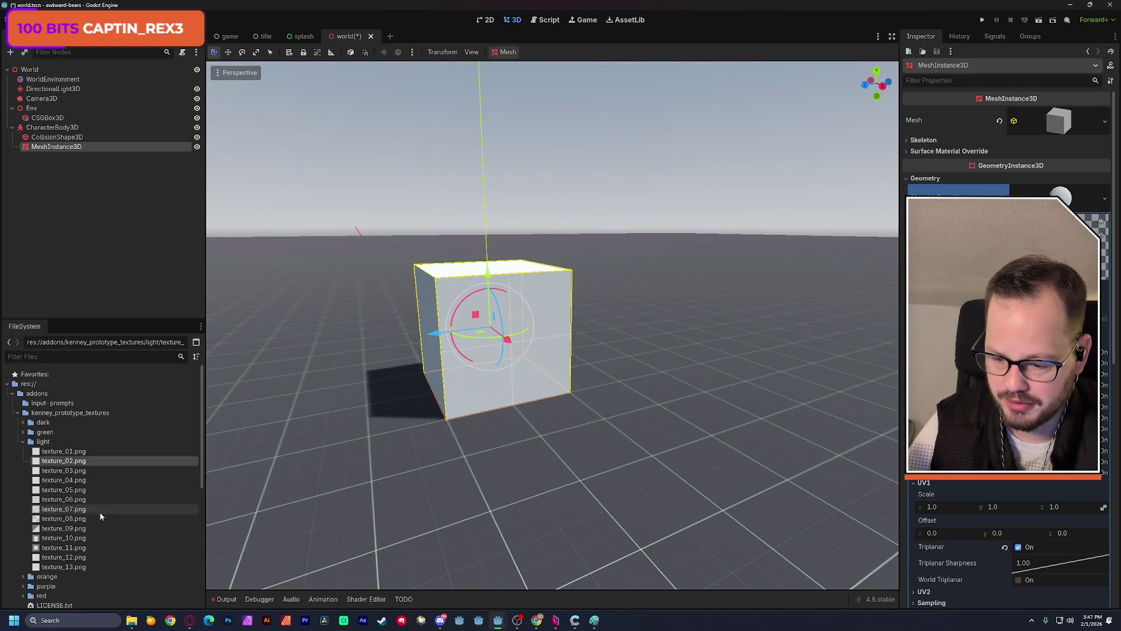
# - Replace it with texture_08.png and enable Triplanar so the grid tiles evenly
pyautogui.rightClick(50, 520)
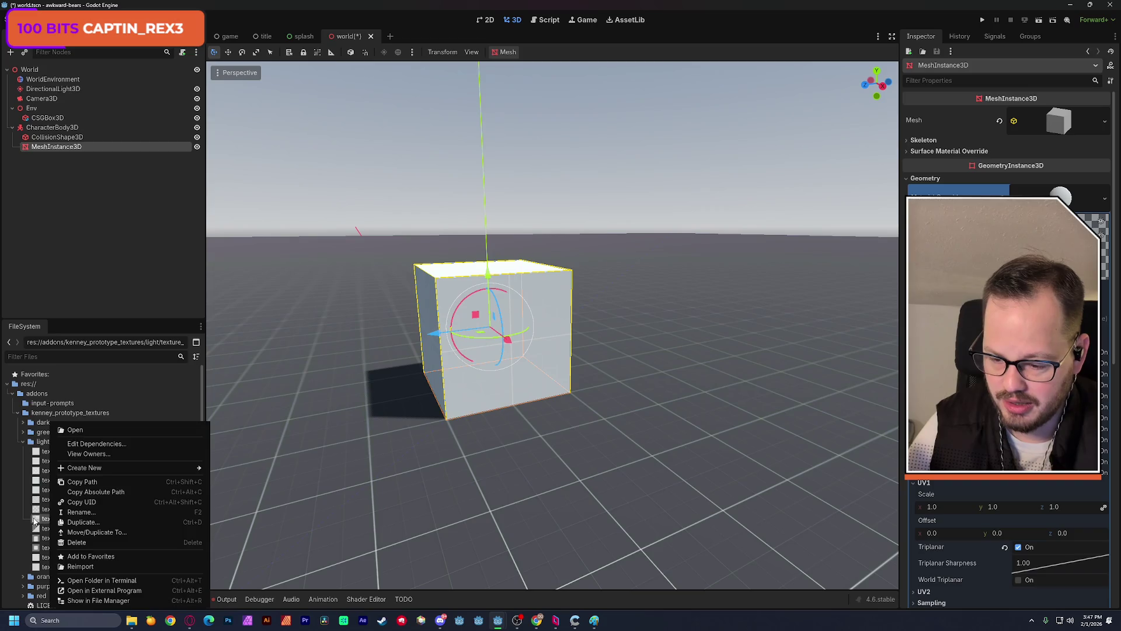
pyautogui.click(36, 520)
pyautogui.moveTo(62, 521); pyautogui.dragTo(528, 331)
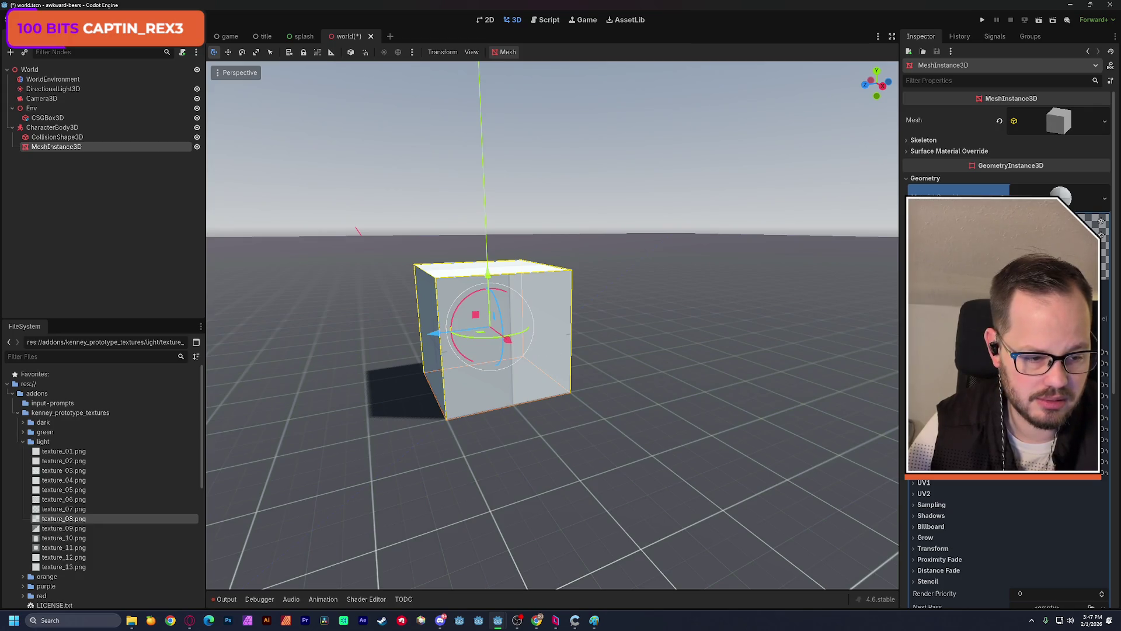
pyautogui.click(921, 482)
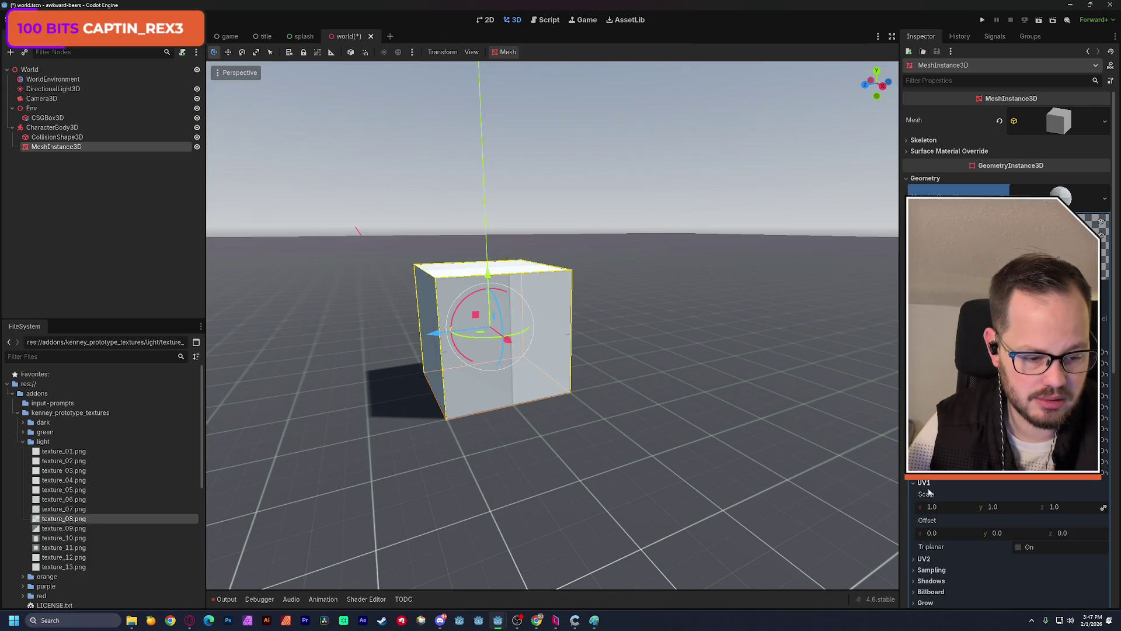
pyautogui.click(1017, 547)
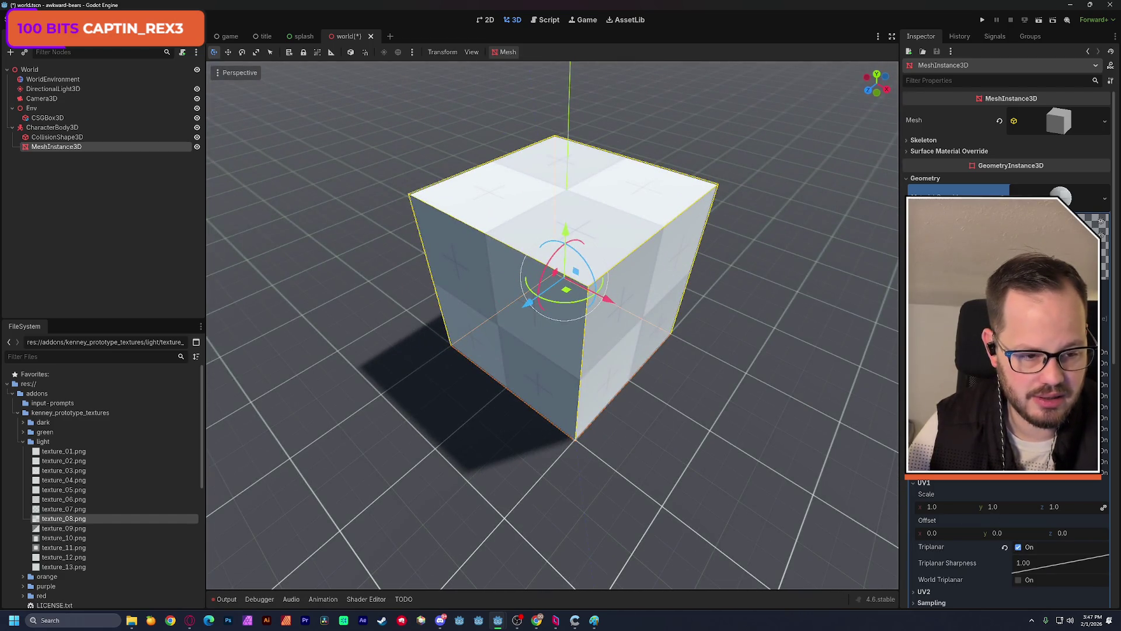
pyautogui.scroll(3, 1010, 525)
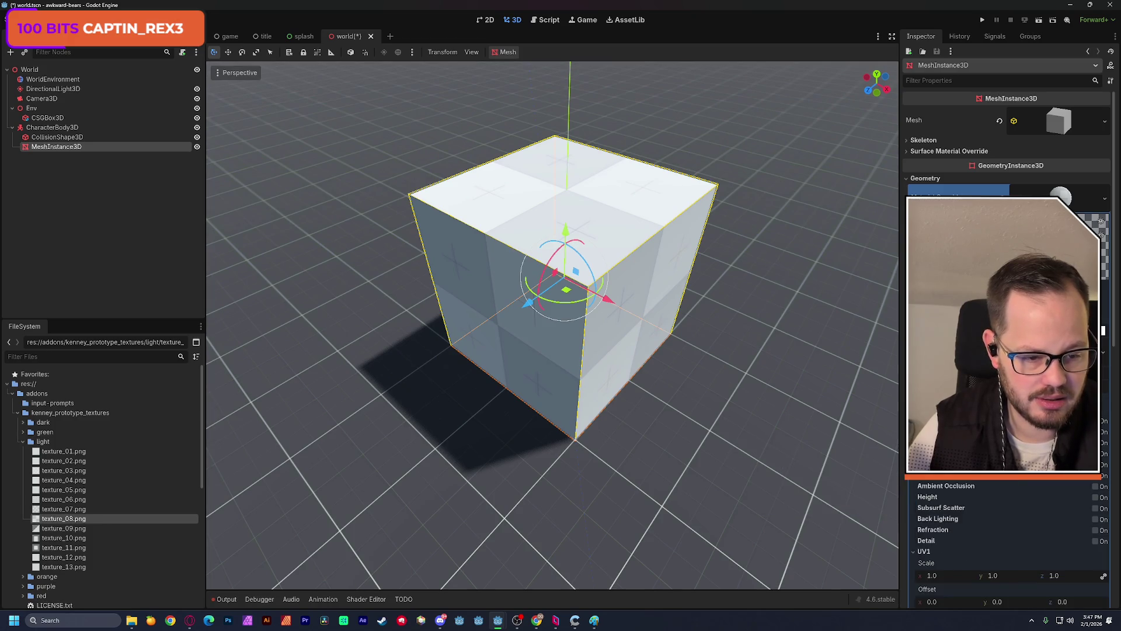
pyautogui.click(1051, 339)
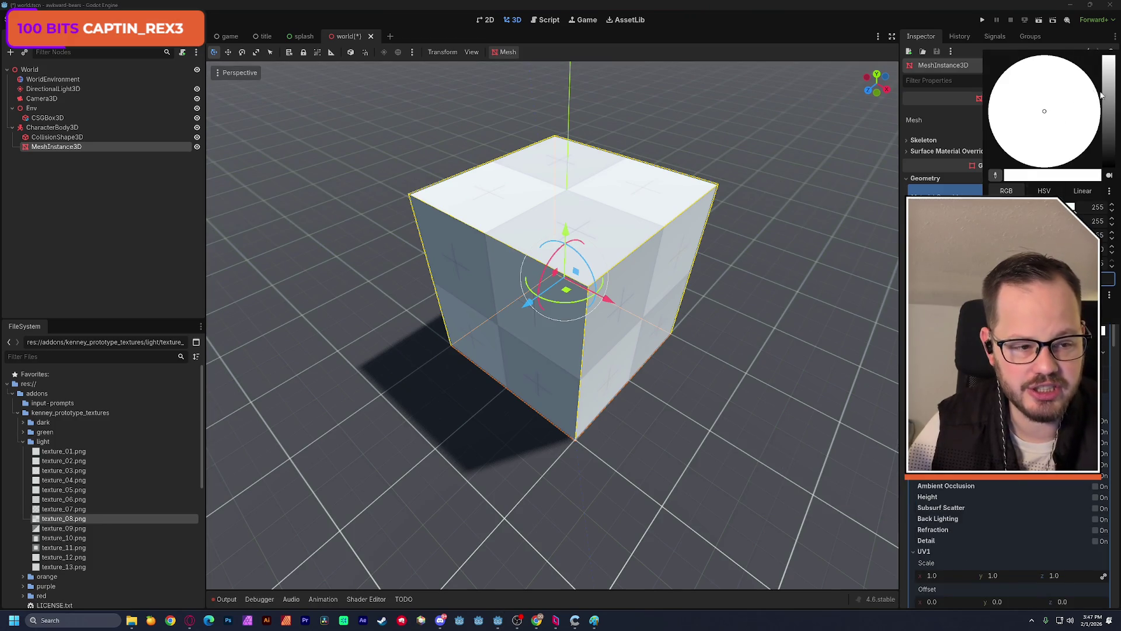
# - Change the cube's Albedo colour to a bright blue hue using the colour picker
pyautogui.moveTo(1112, 64)
pyautogui.mouseDown()
pyautogui.moveTo(1112, 94)
pyautogui.moveTo(1116, 49)
pyautogui.moveTo(1116, 123)
pyautogui.mouseUp()
pyautogui.moveTo(1027, 70)
pyautogui.mouseDown()
pyautogui.moveTo(1083, 45)
pyautogui.moveTo(1112, 175)
pyautogui.moveTo(1001, 155)
pyautogui.moveTo(989, 108)
pyautogui.moveTo(1019, 58)
pyautogui.moveTo(1049, 176)
pyautogui.moveTo(1098, 111)
pyautogui.moveTo(980, 134)
pyautogui.moveTo(1098, 125)
pyautogui.moveTo(930, 102)
pyautogui.moveTo(1112, 175)
pyautogui.moveTo(1005, 22)
pyautogui.moveTo(1048, 177)
pyautogui.moveTo(1117, 136)
pyautogui.moveTo(992, 53)
pyautogui.mouseUp()
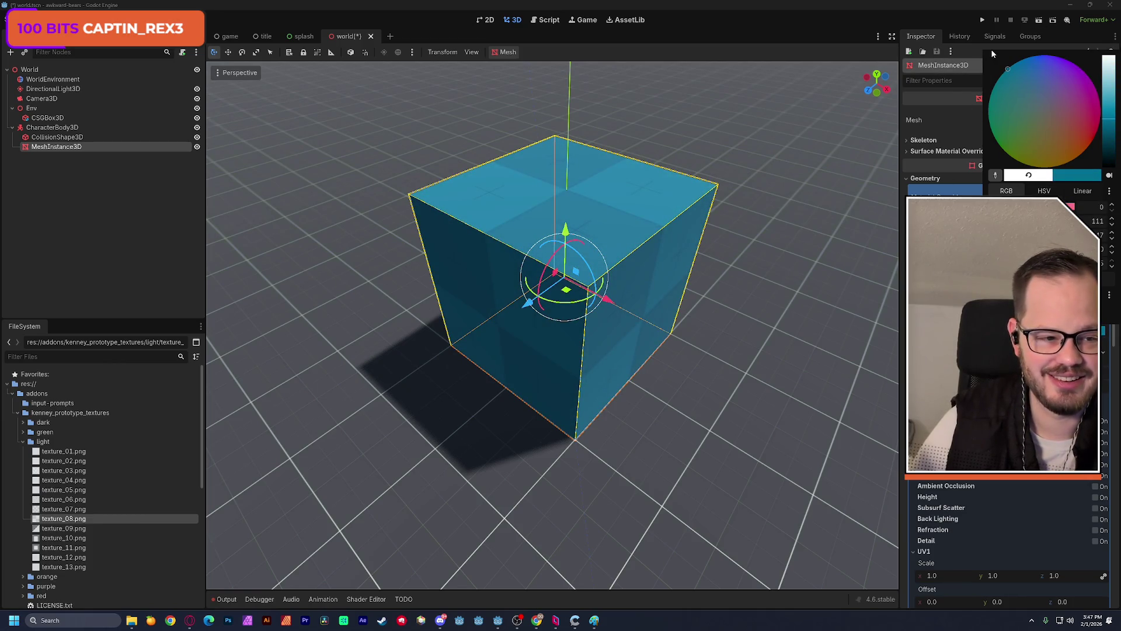
pyautogui.moveTo(1111, 121); pyautogui.dragTo(1112, 105)
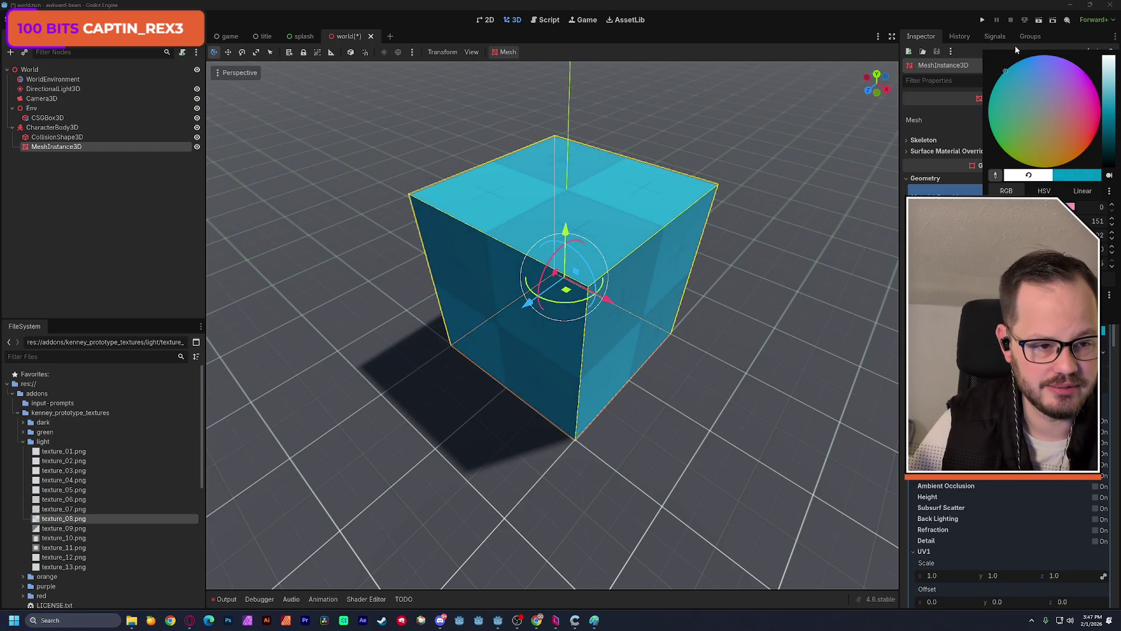
pyautogui.click(1015, 45)
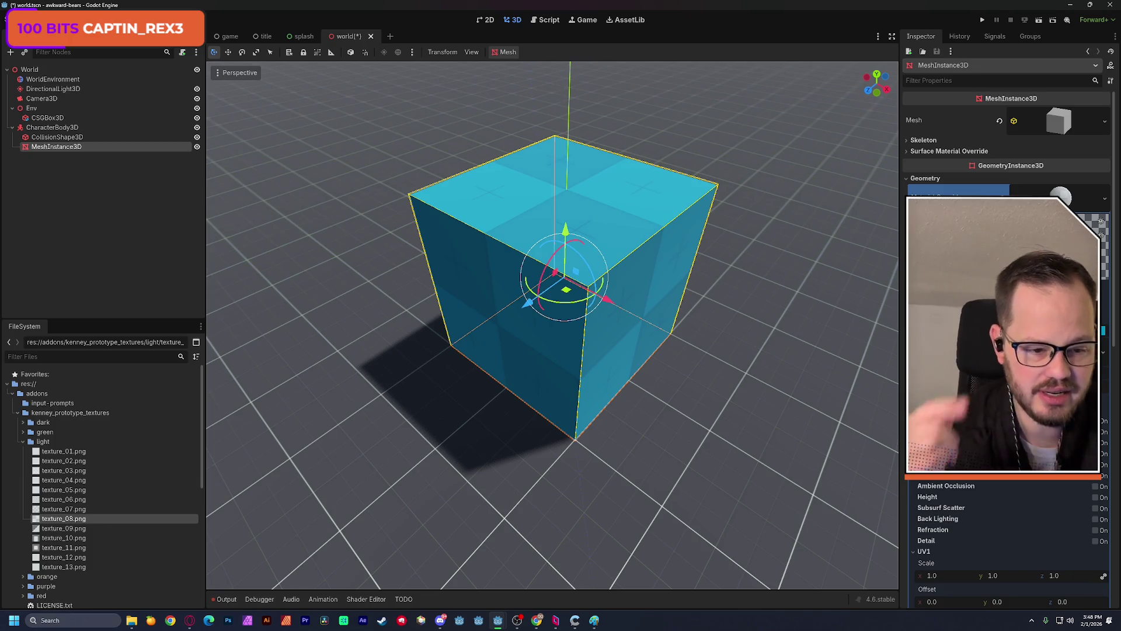
pyautogui.scroll(3, 1007, 543)
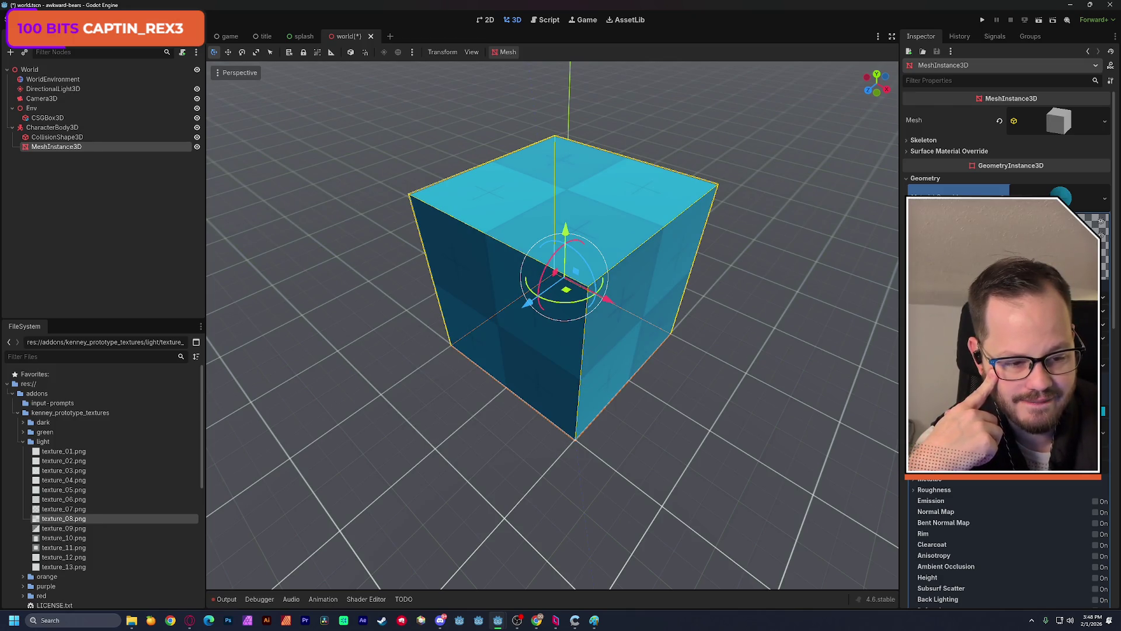
pyautogui.click(1098, 411)
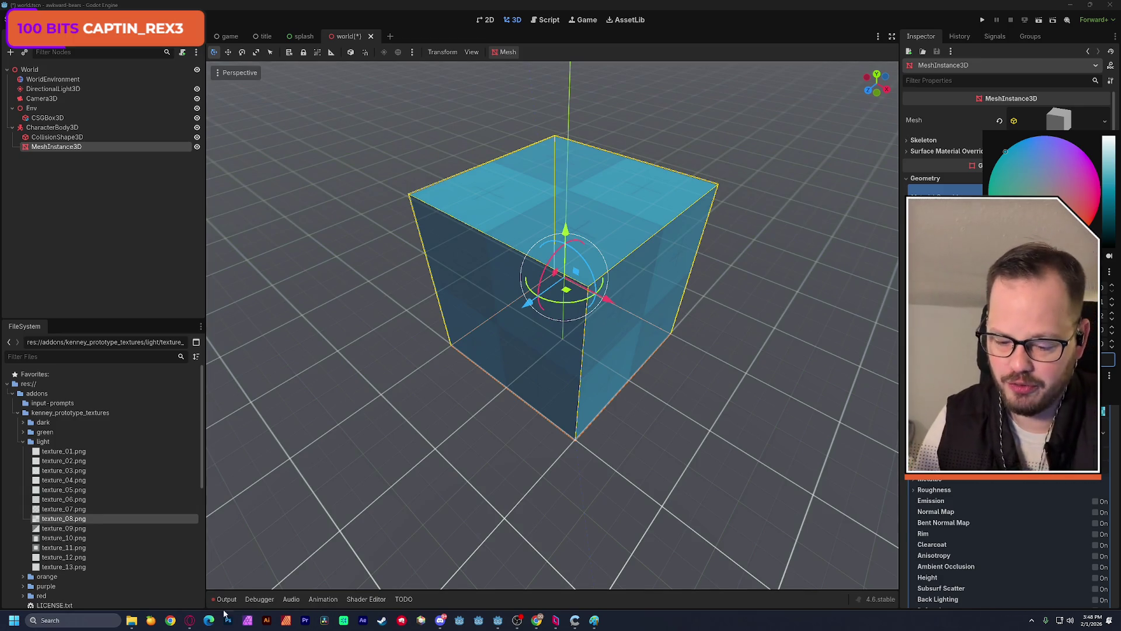
# - Search 'haribo gummy bears' in a new Chrome tab and open the Haribo Gold Bears - 5lb page
pyautogui.moveTo(537, 620)
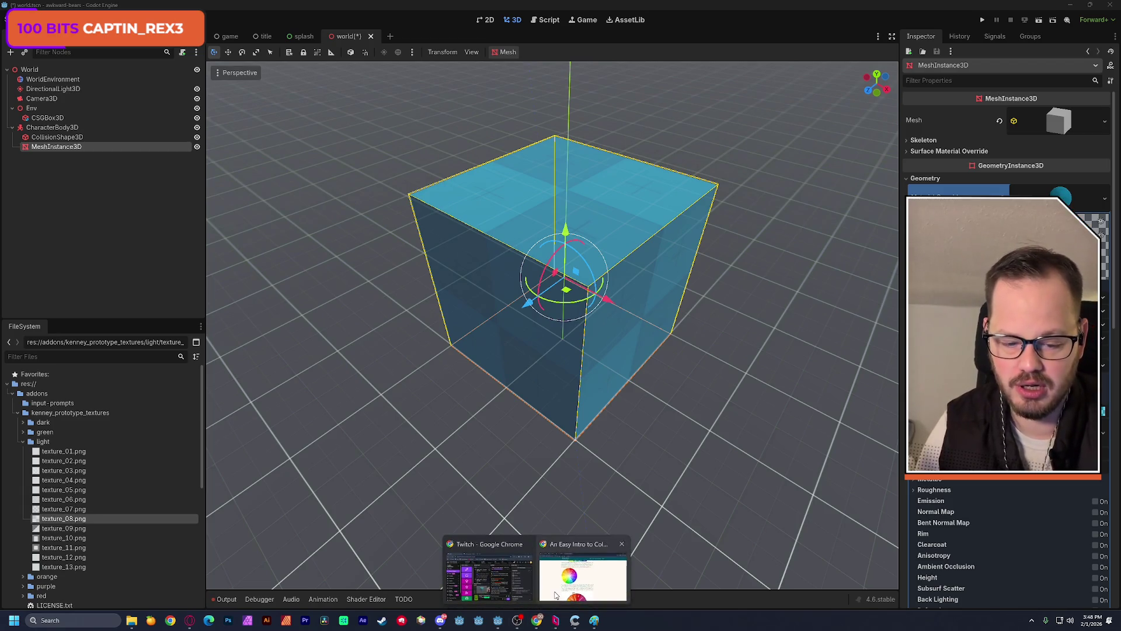
pyautogui.click(581, 583)
pyautogui.click(427, 8)
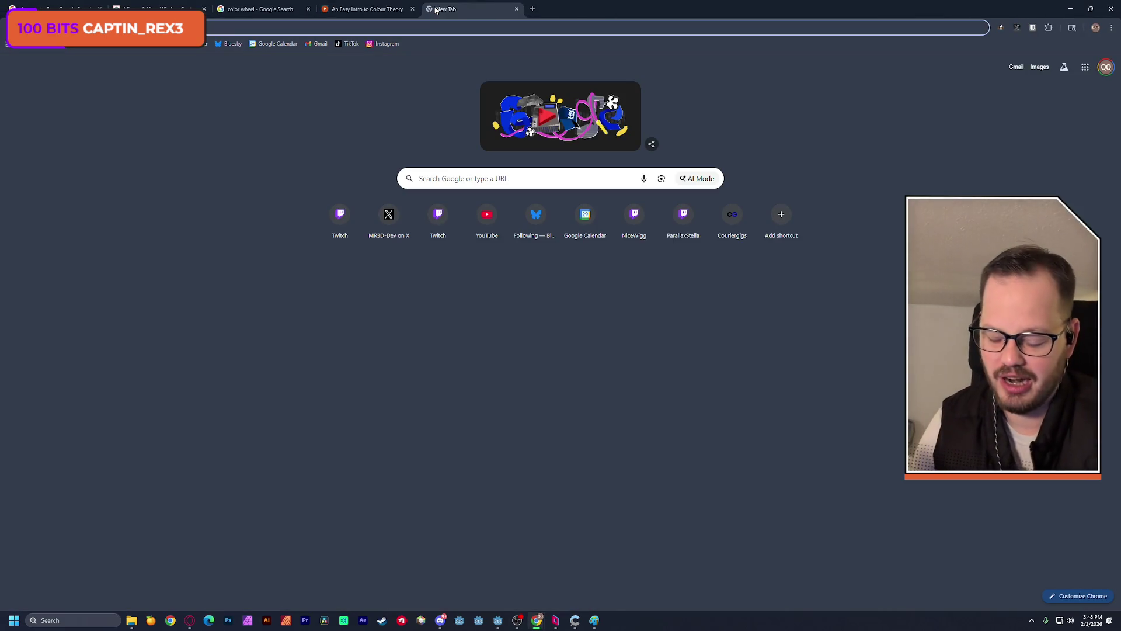
pyautogui.write('haribo ')
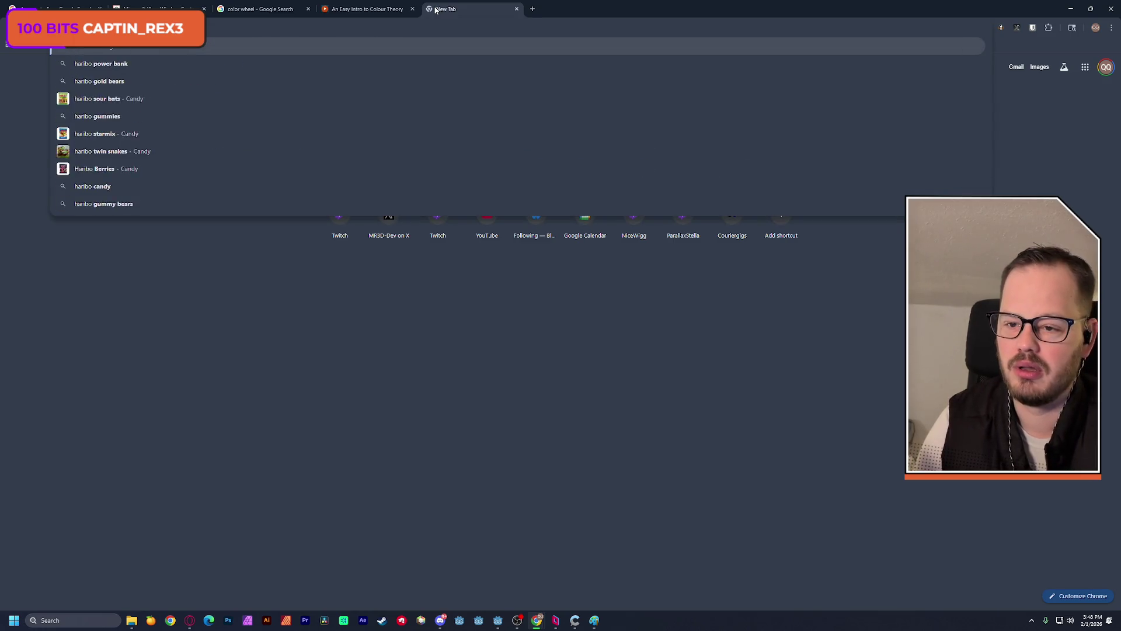
pyautogui.write('gummy bears')
pyautogui.press('Return')
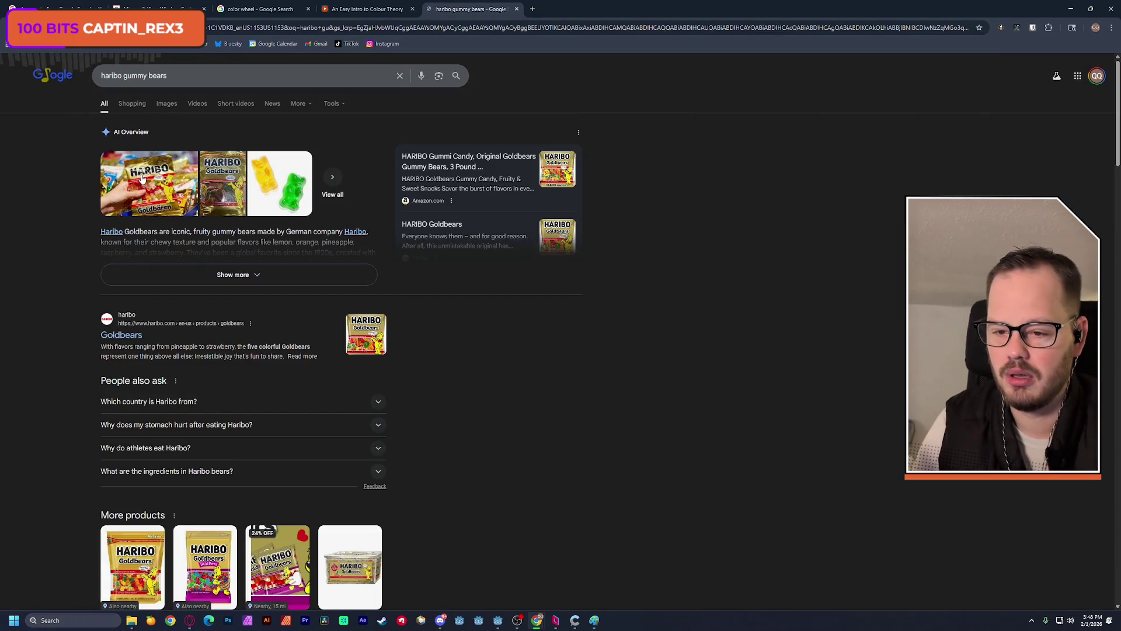
pyautogui.click(166, 104)
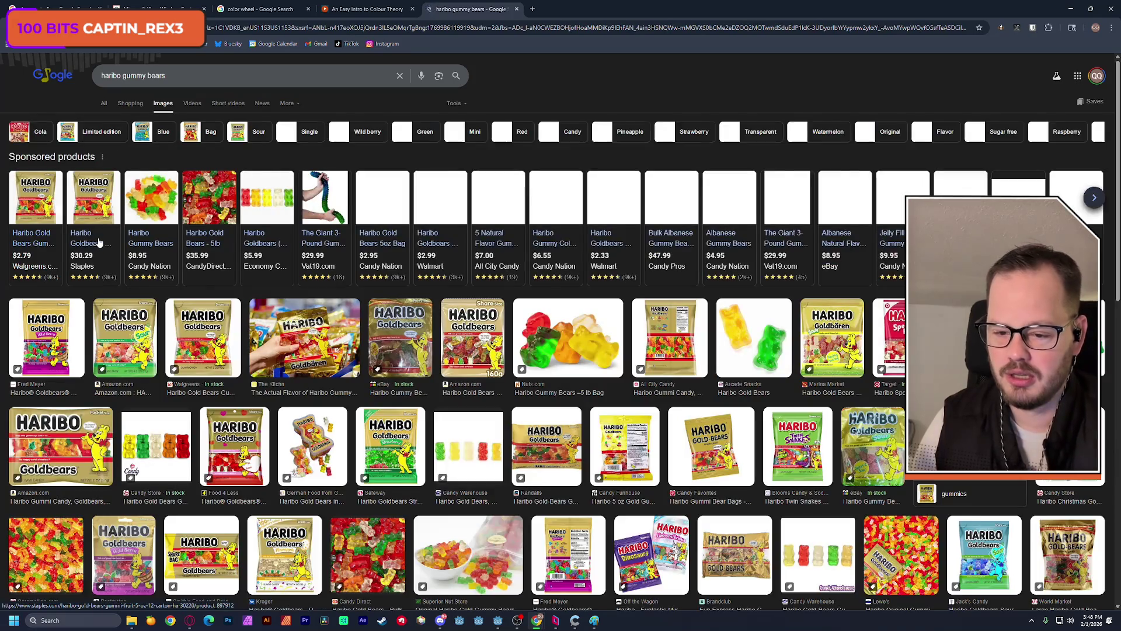
pyautogui.click(202, 195)
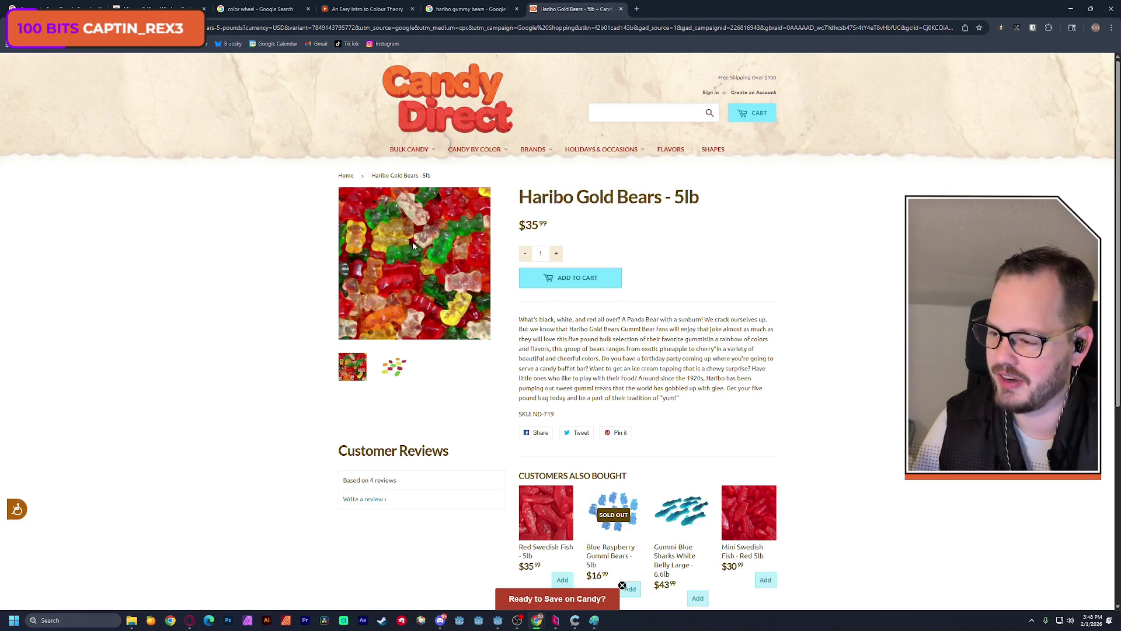
# - Zoom the page to 150%, dismiss the discount popup, view the scattered-bears photo, then minimise Chrome
pyautogui.hotkey('ctrl', '+')
pyautogui.hotkey('ctrl', '+')
pyautogui.hotkey('ctrl', '+')
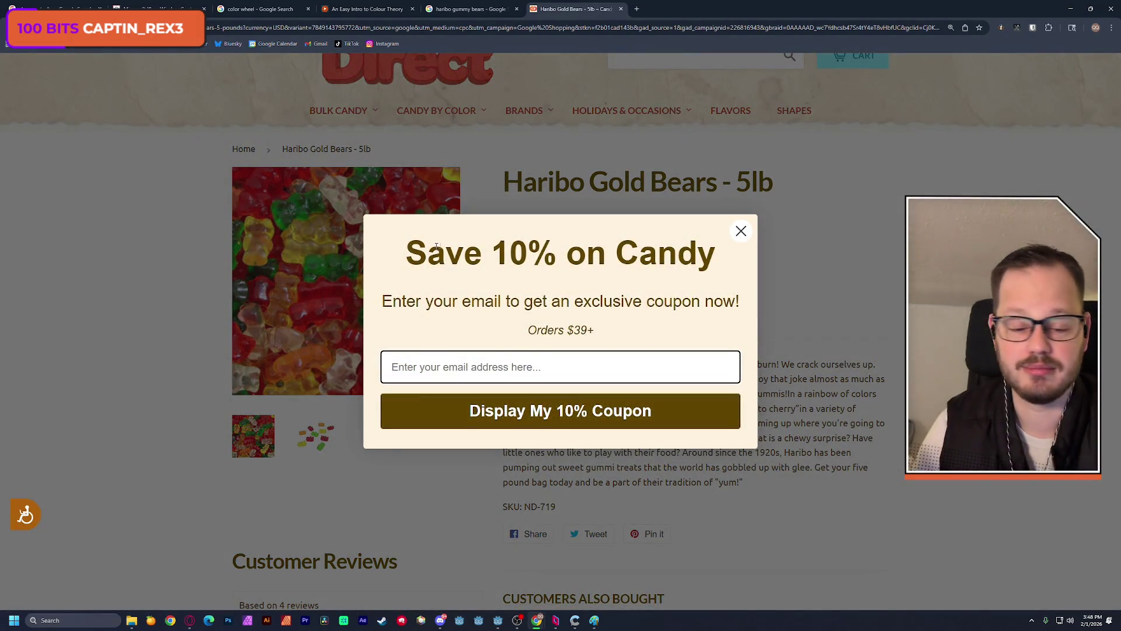
pyautogui.click(741, 232)
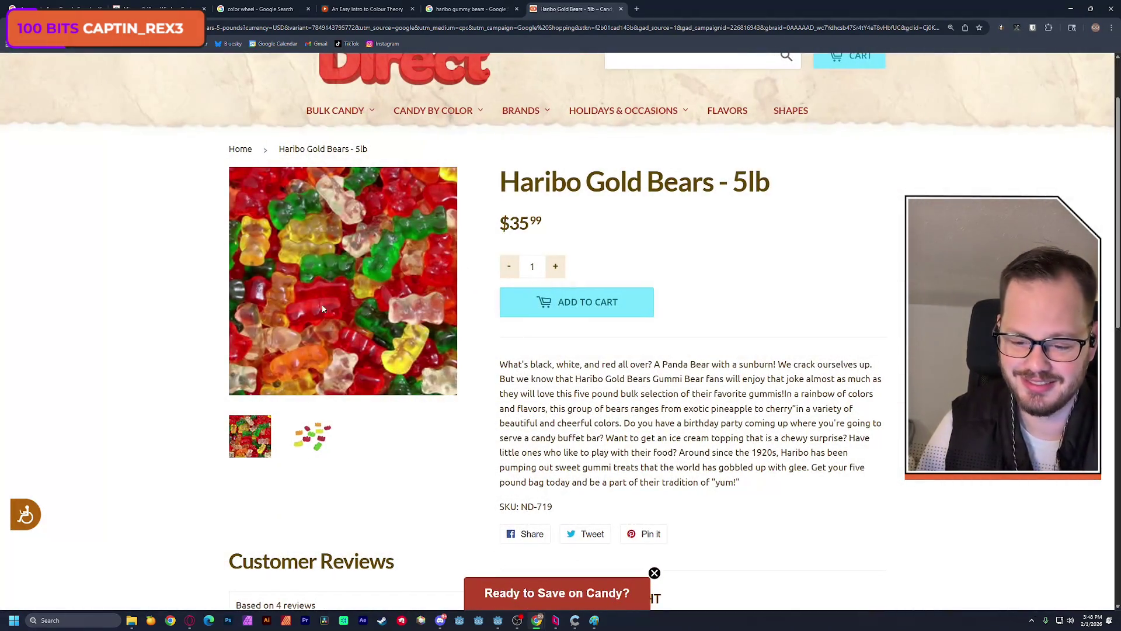
pyautogui.click(309, 443)
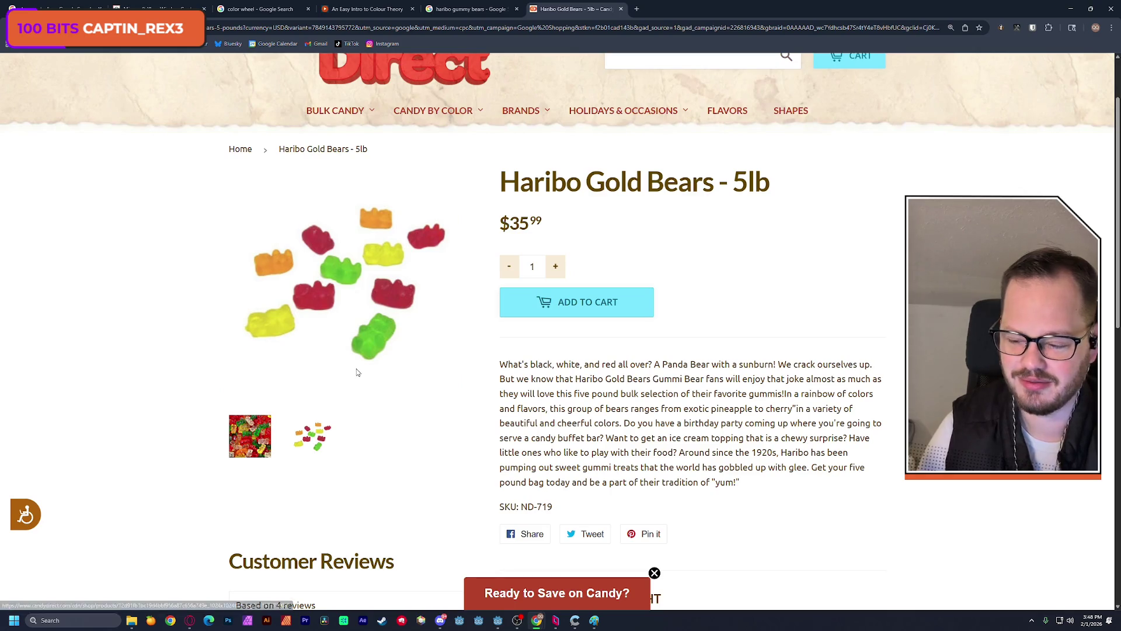
pyautogui.scroll(1, 356, 369)
pyautogui.scroll(-1, 358, 371)
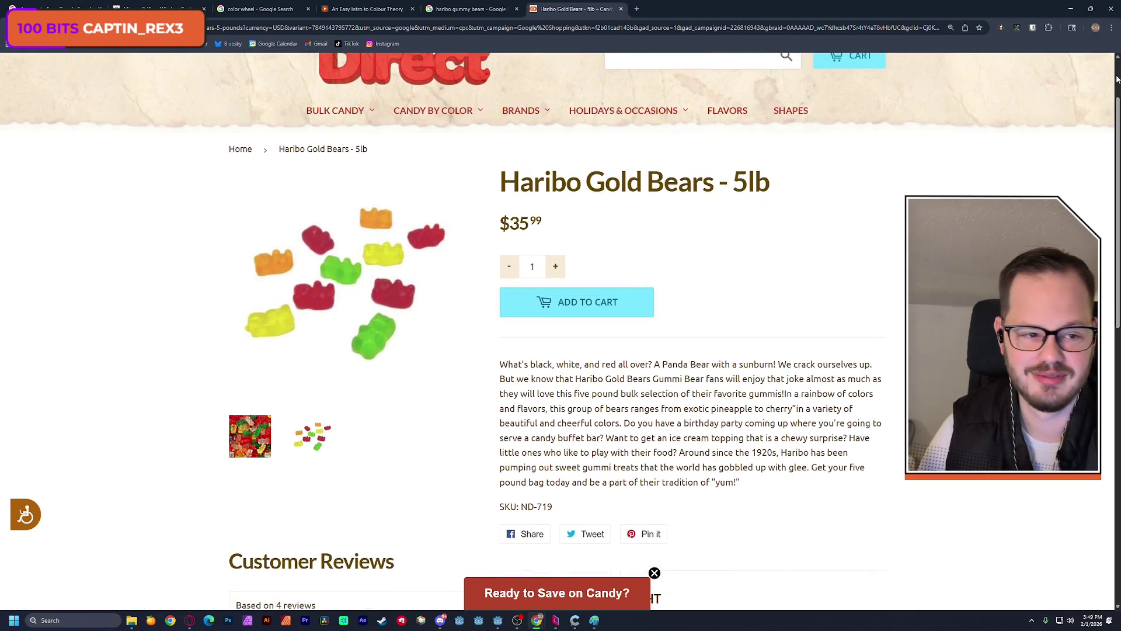
pyautogui.click(1070, 9)
pyautogui.scroll(-5, 652, 242)
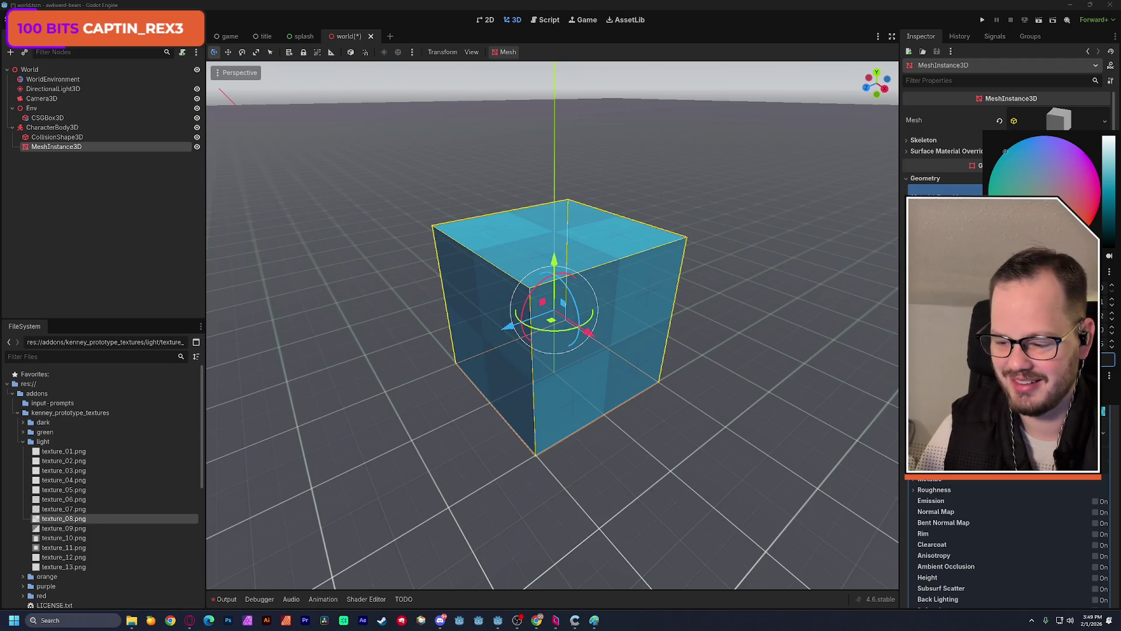
# - Save the world scene containing the translucent blue cube with Ctrl+S
pyautogui.hotkey('ctrl', 's')
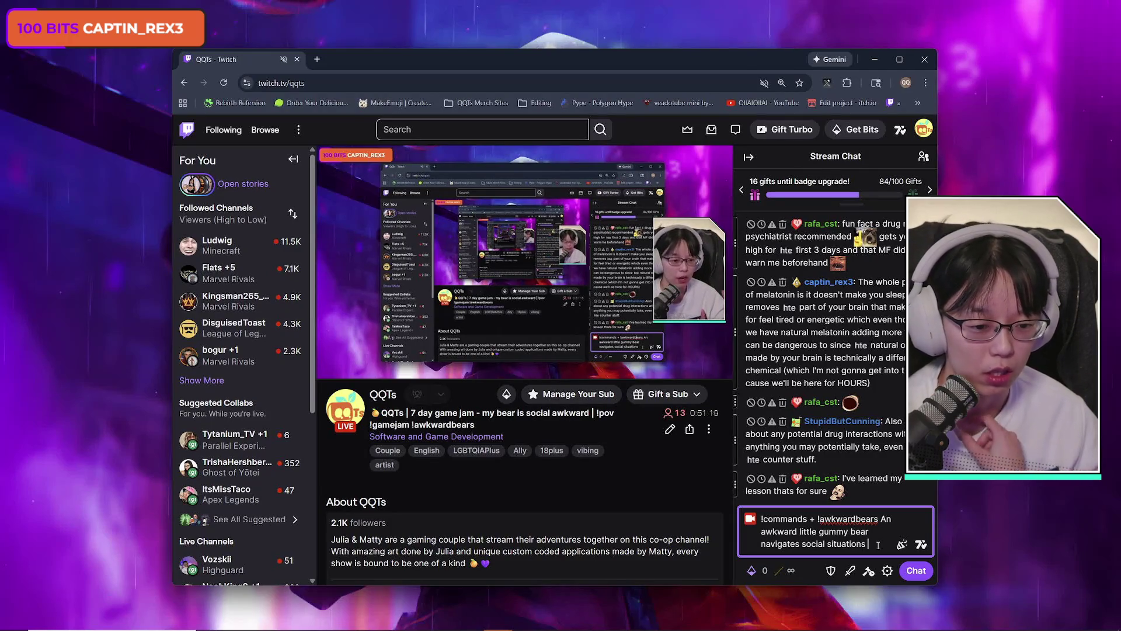
# - Reread the drafted chat message by highlighting its lines one at a time
pyautogui.moveTo(829, 306); pyautogui.dragTo(908, 322)
pyautogui.click(894, 321)
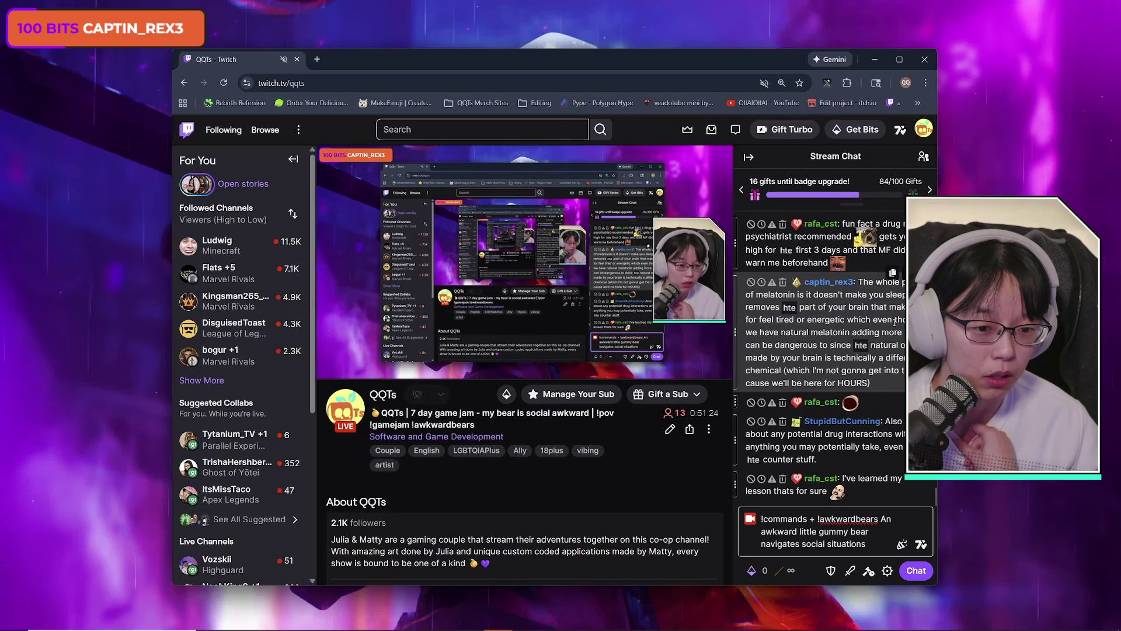
pyautogui.moveTo(785, 332); pyautogui.dragTo(869, 331)
pyautogui.click(781, 344)
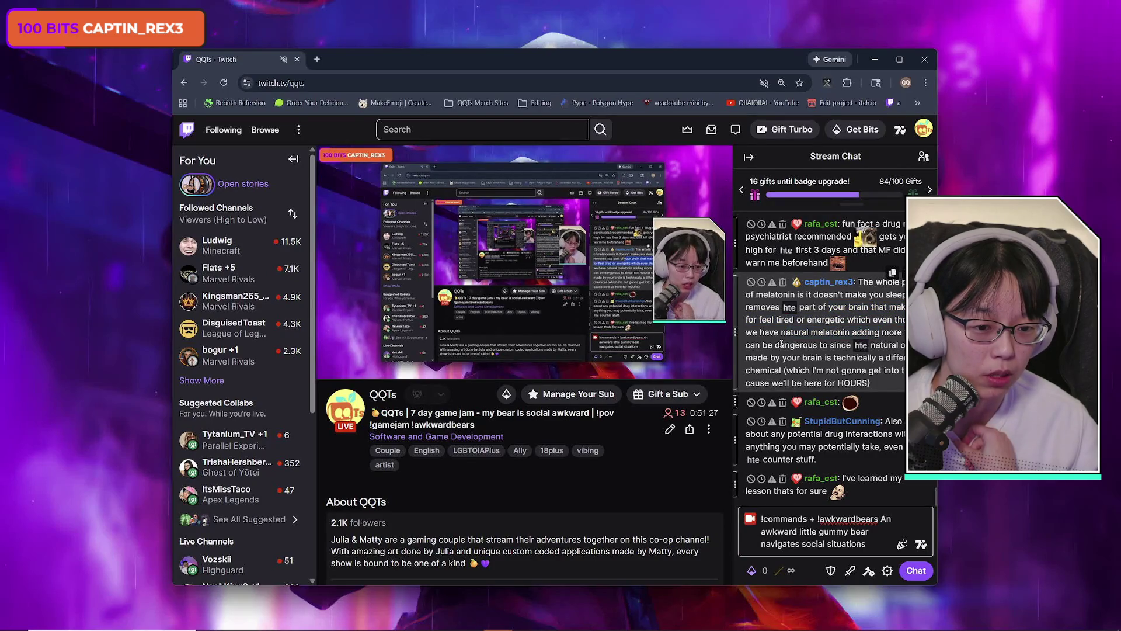
pyautogui.moveTo(782, 344); pyautogui.dragTo(900, 344)
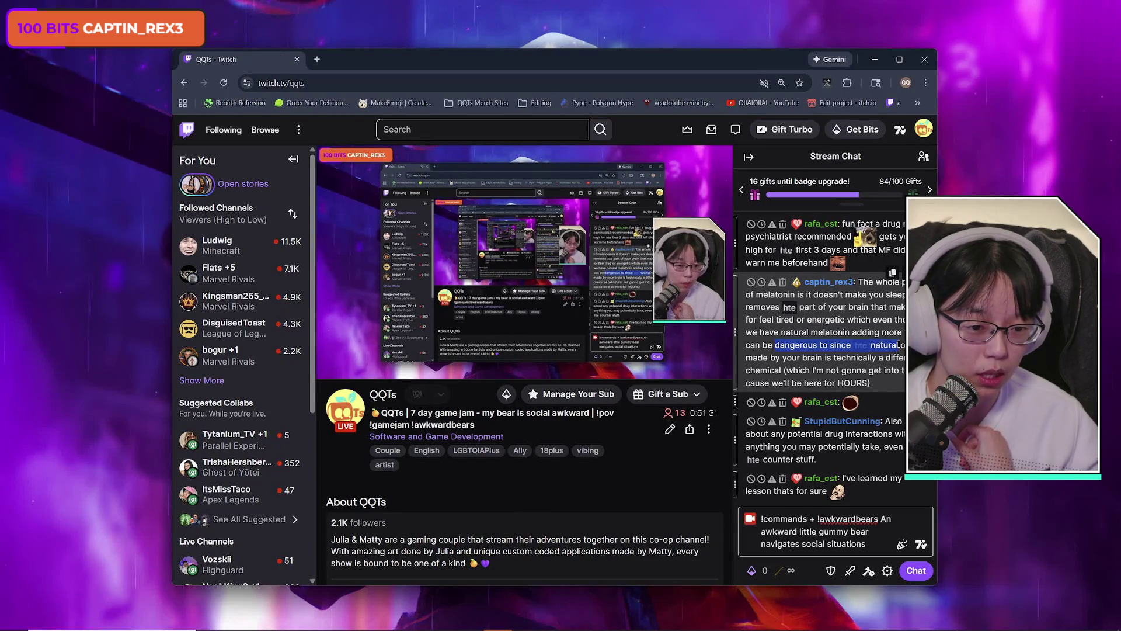
pyautogui.click(861, 345)
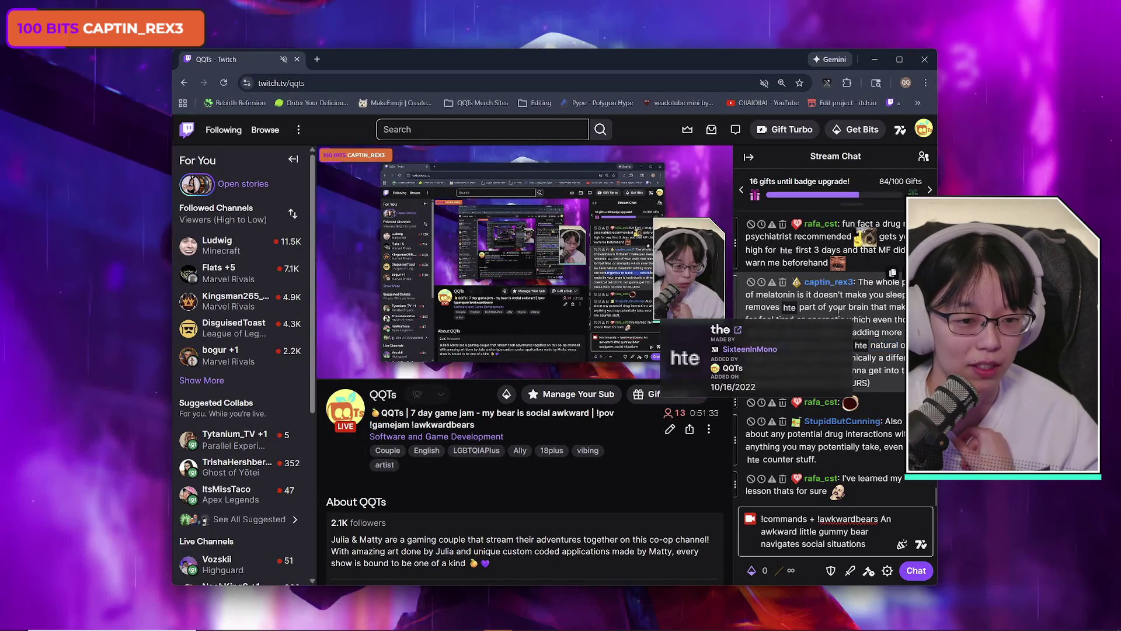
# - Fix the ending of the drafted !awkwardbears message and send it in Twitch chat
pyautogui.click(883, 545)
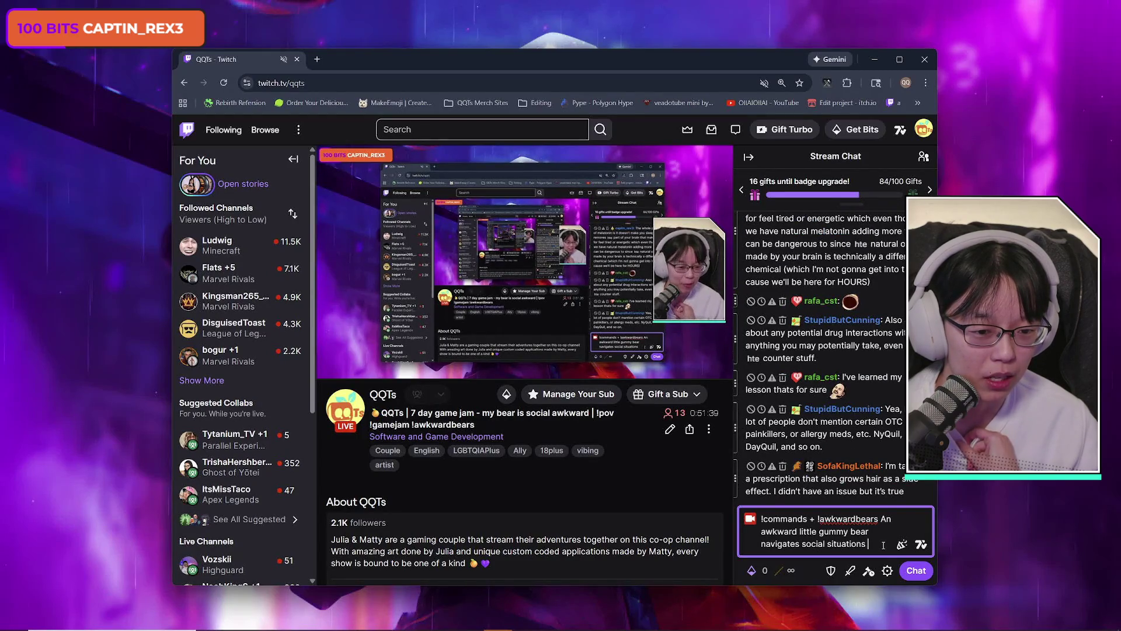
pyautogui.click(827, 450)
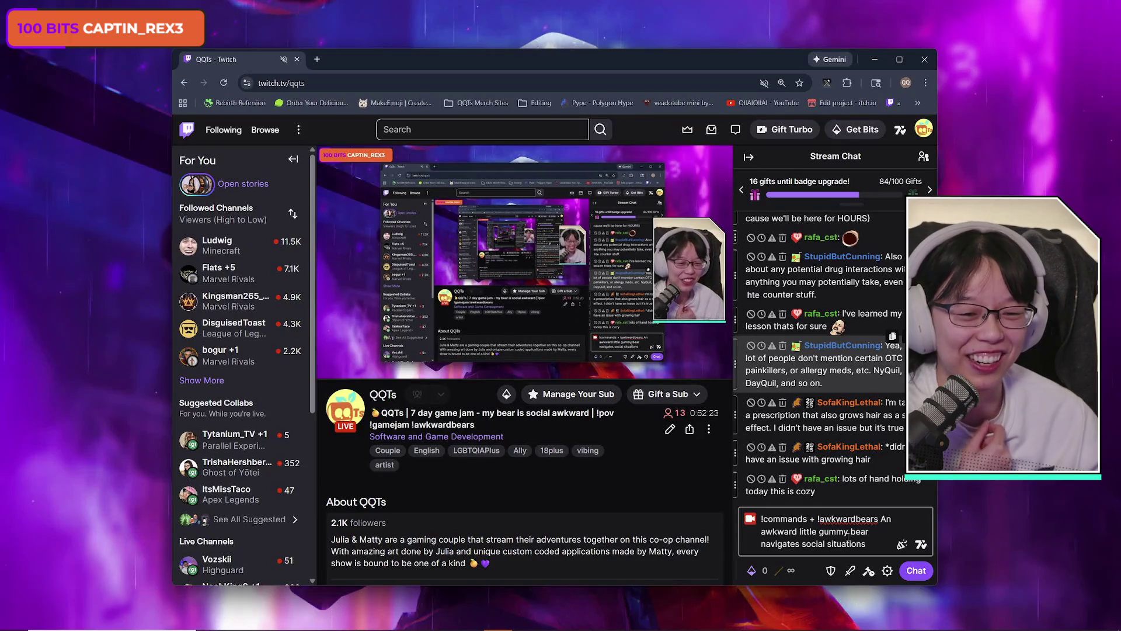
pyautogui.click(848, 541)
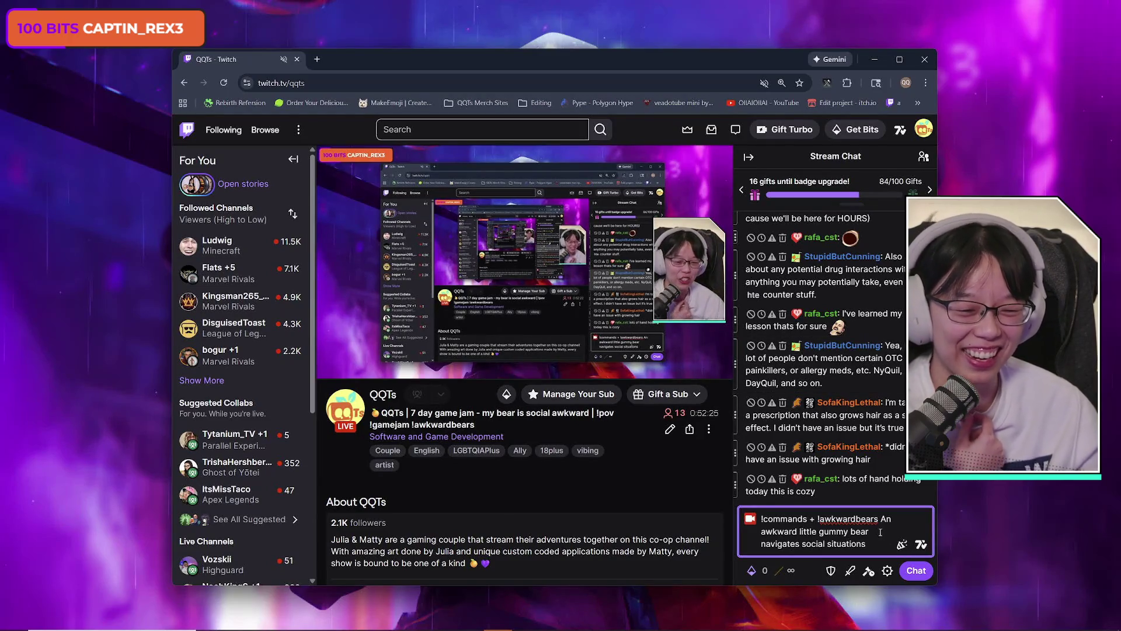
pyautogui.write('. --edit')
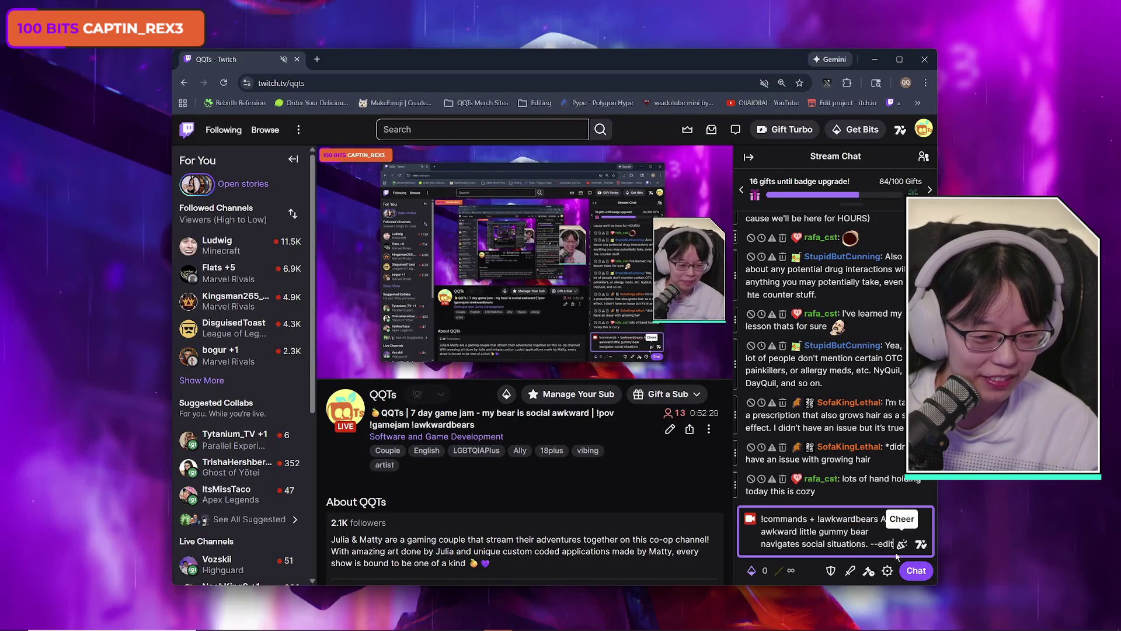
pyautogui.press('BackSpace')
pyautogui.press('BackSpace')
pyautogui.press('BackSpace')
pyautogui.press('Return')
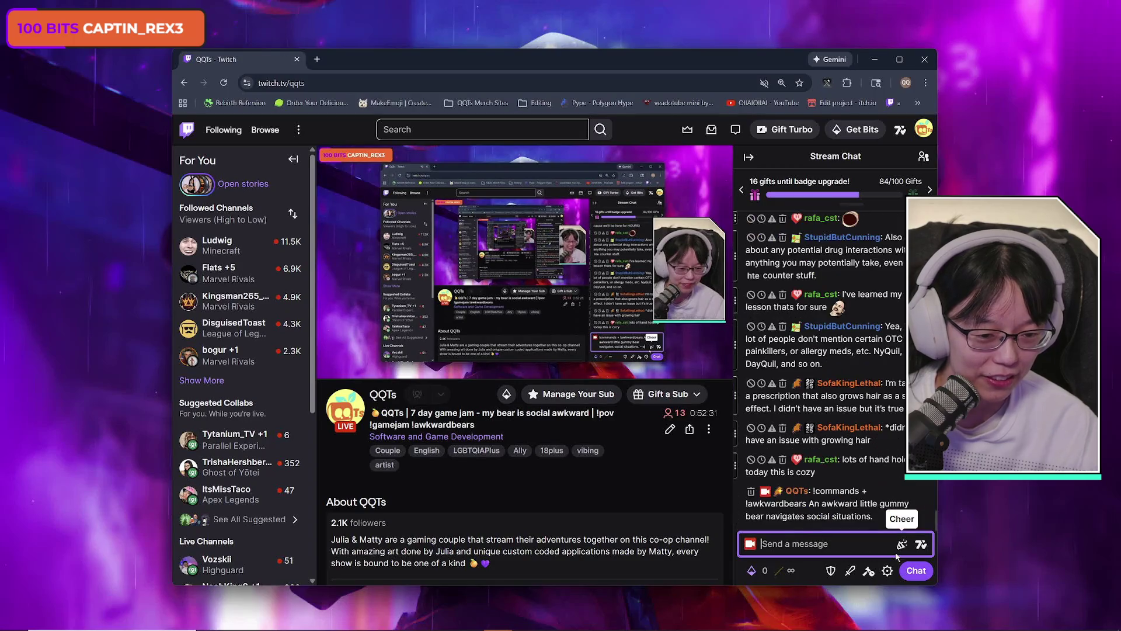
pyautogui.click(715, 478)
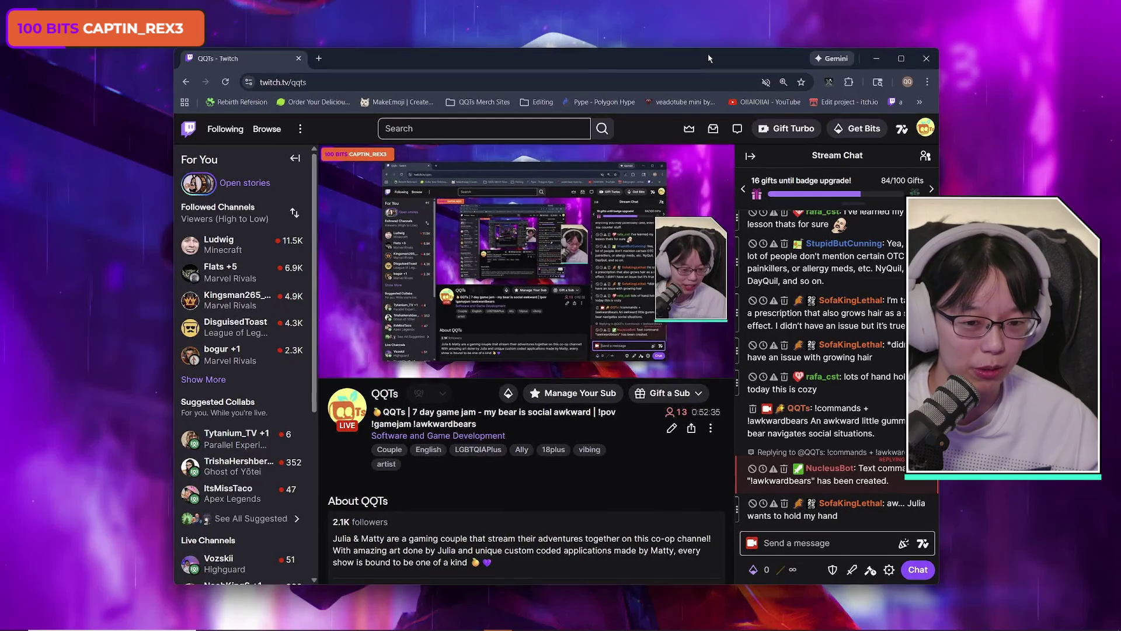
# - Shift the Twitch Chrome window slightly right, then about 30 pixels left
pyautogui.moveTo(706, 53); pyautogui.dragTo(708, 53)
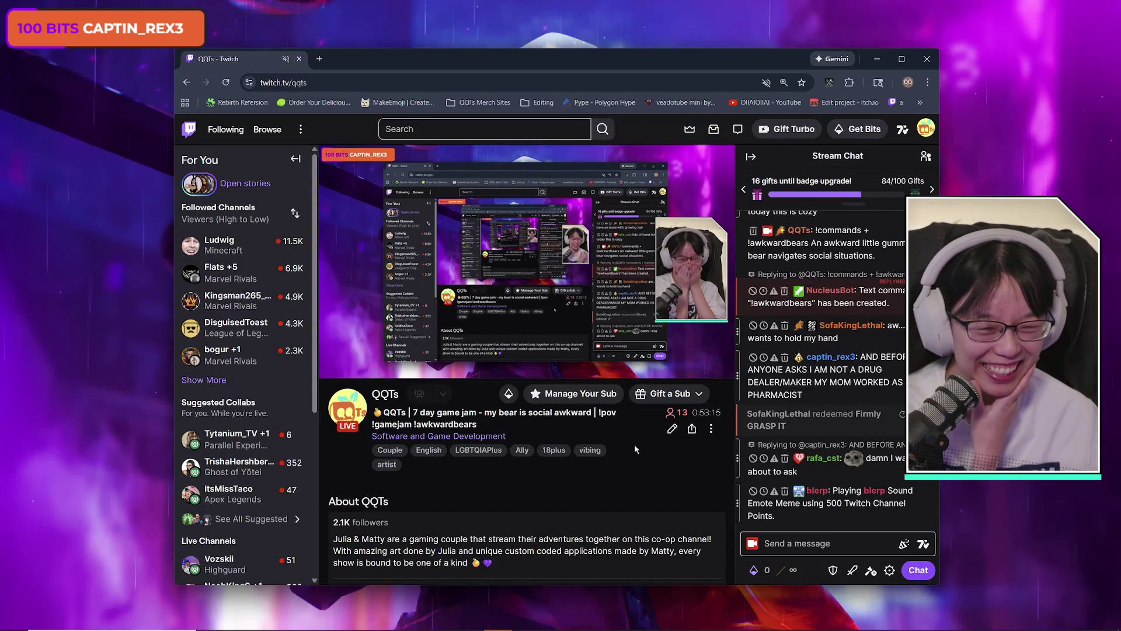
pyautogui.moveTo(598, 67)
pyautogui.mouseDown()
pyautogui.moveTo(1120, 94)
pyautogui.moveTo(1120, 54)
pyautogui.moveTo(576, 41)
pyautogui.moveTo(581, 68)
pyautogui.mouseUp()
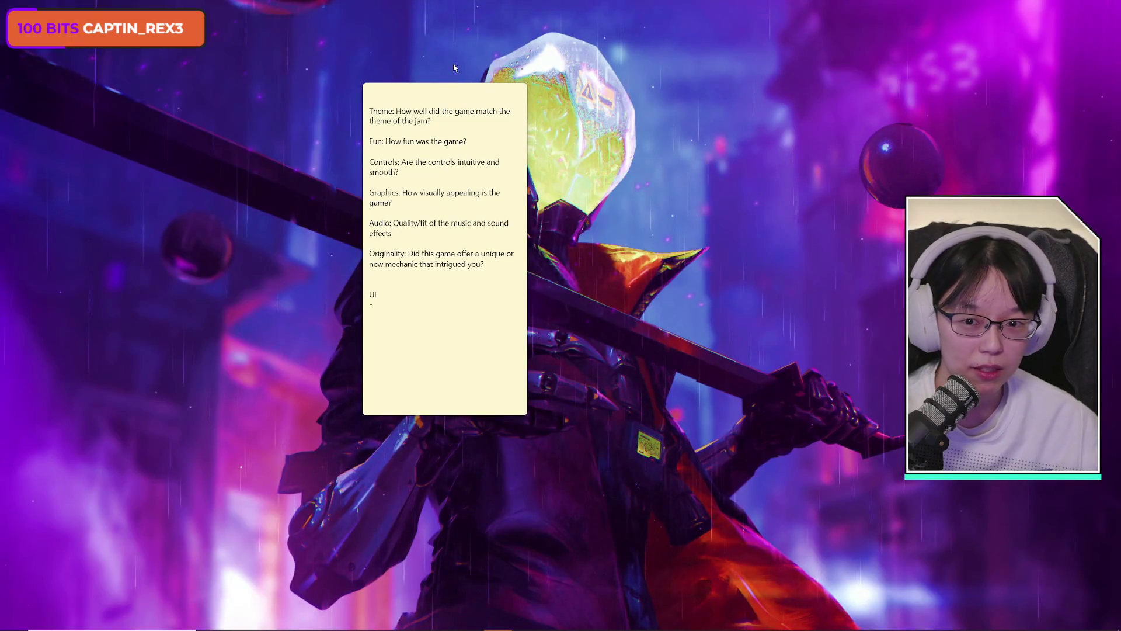
# - Move the rating-criteria note up and left, and enlarge it so each question fits one line
pyautogui.moveTo(445, 93); pyautogui.dragTo(368, 58)
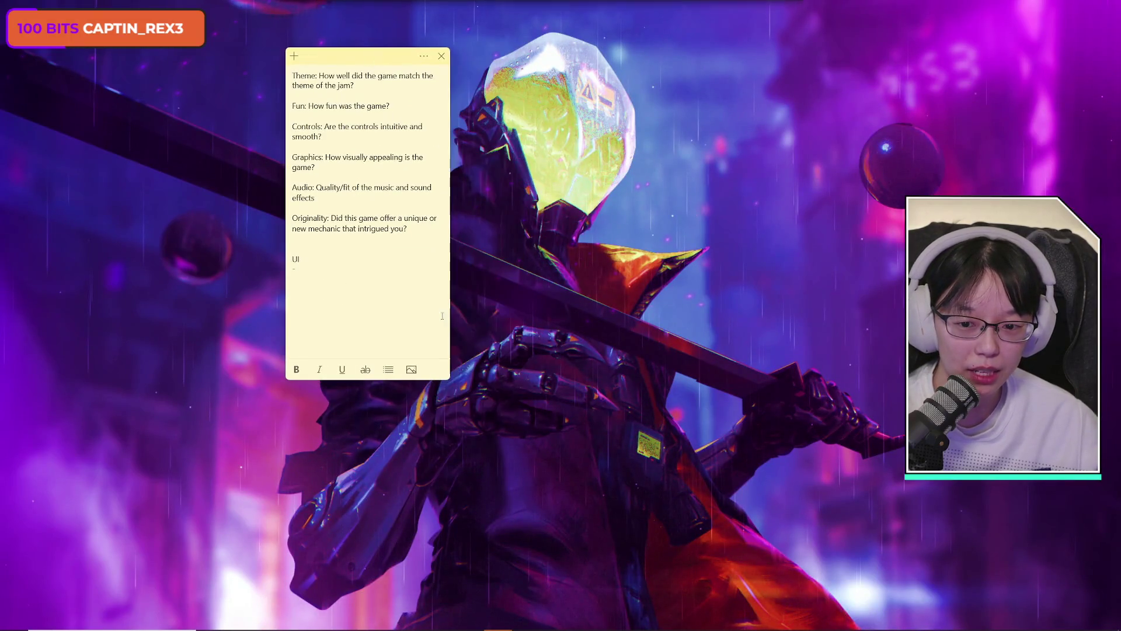
pyautogui.moveTo(449, 379); pyautogui.dragTo(791, 550)
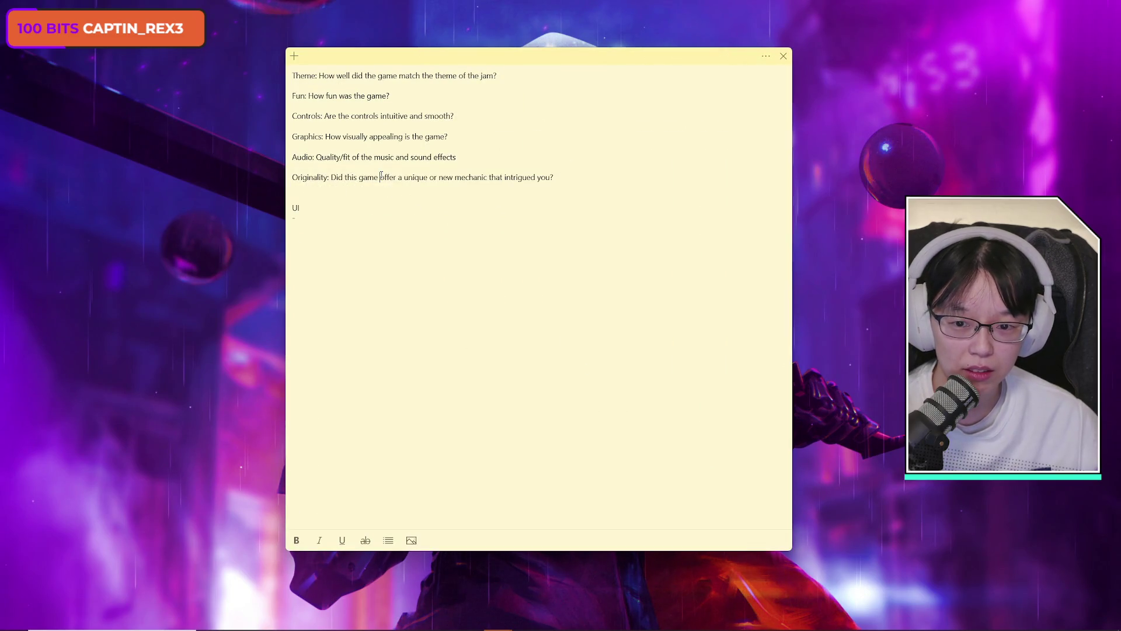
pyautogui.hotkey('ctrl', 'a')
pyautogui.click(389, 542)
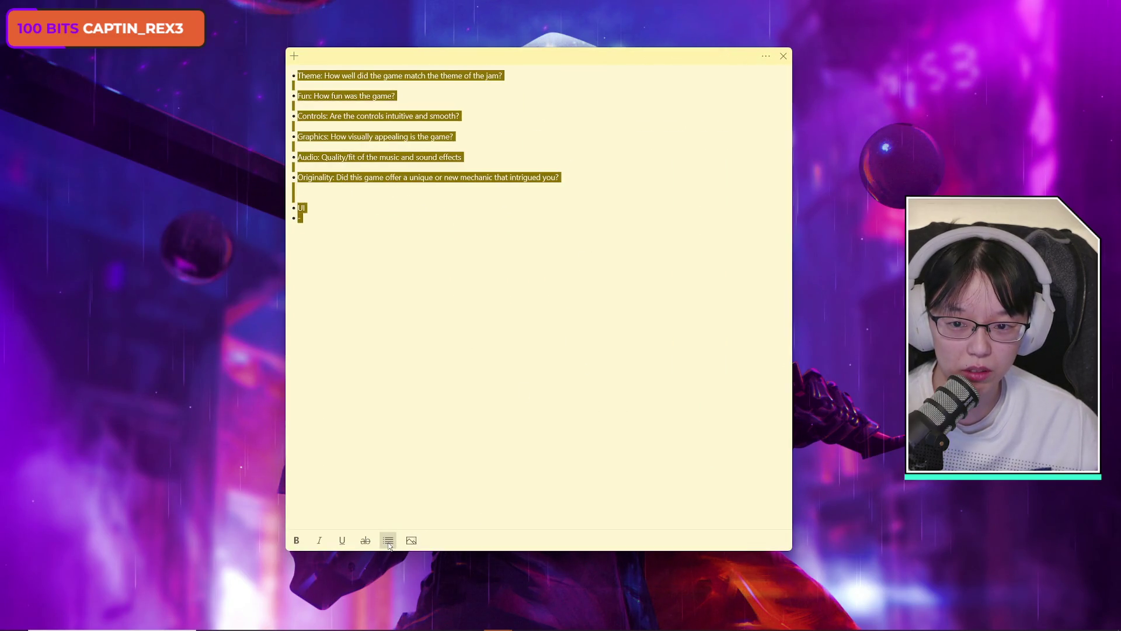
pyautogui.click(389, 542)
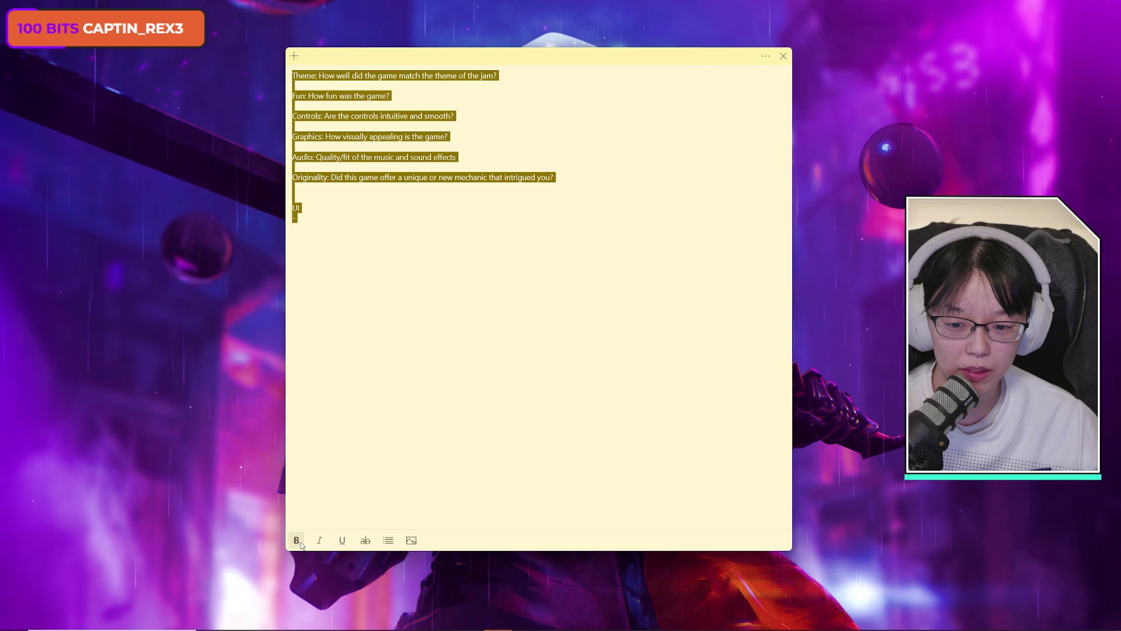
pyautogui.click(766, 56)
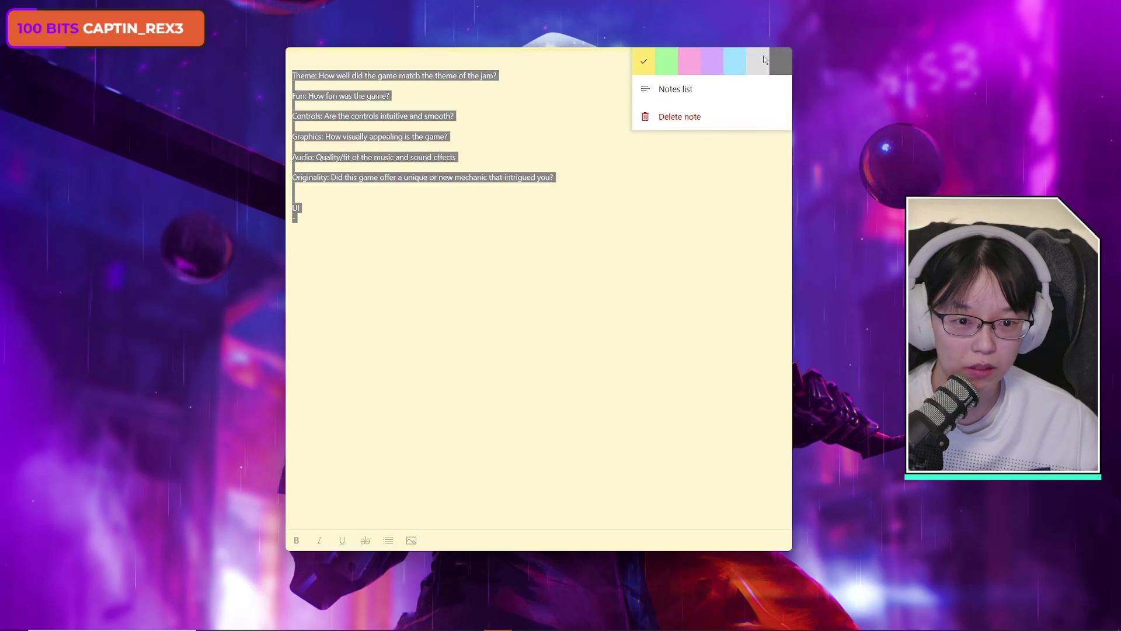
pyautogui.click(596, 189)
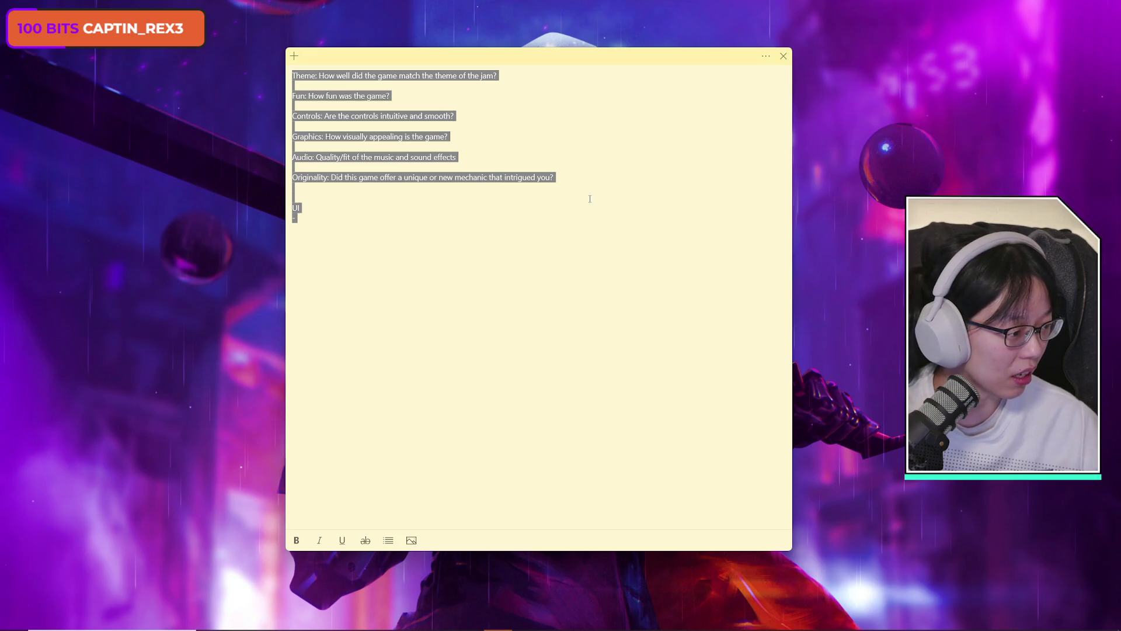
# - Select the UI line and the dash beneath it, then switch to the untitled Google Doc
pyautogui.click(589, 199)
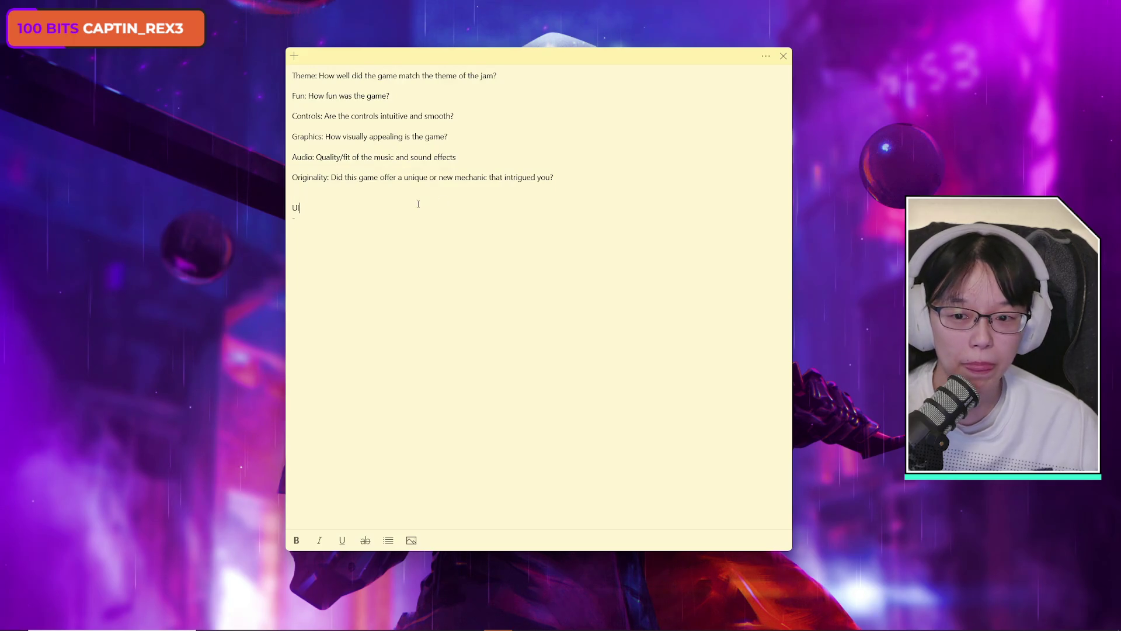
pyautogui.press('Down')
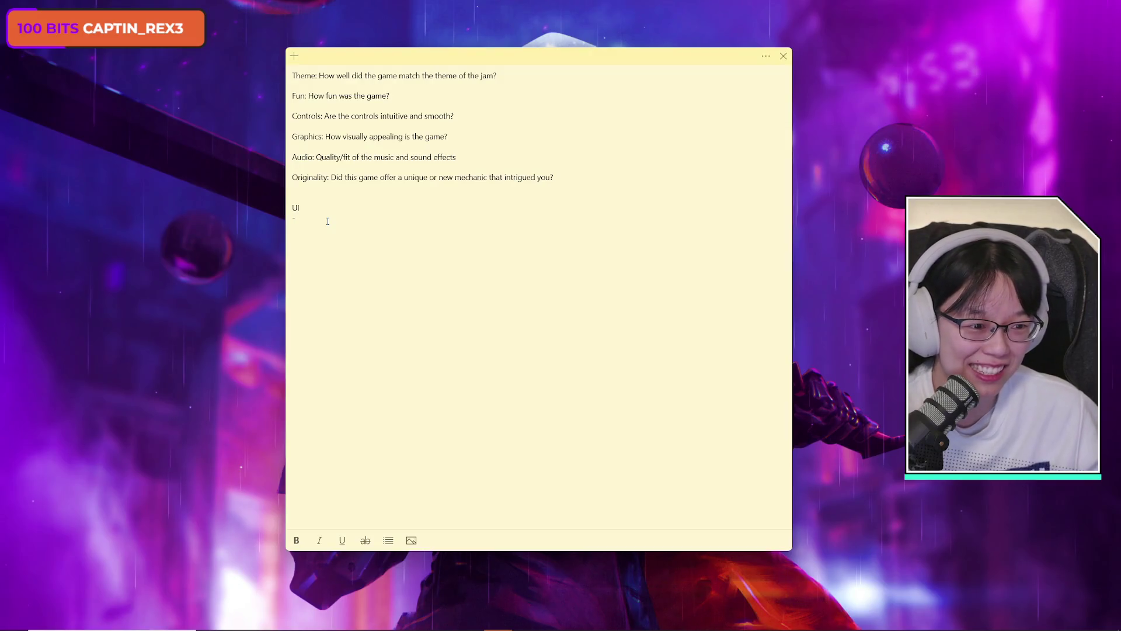
pyautogui.hotkey('alt', 'Tab')
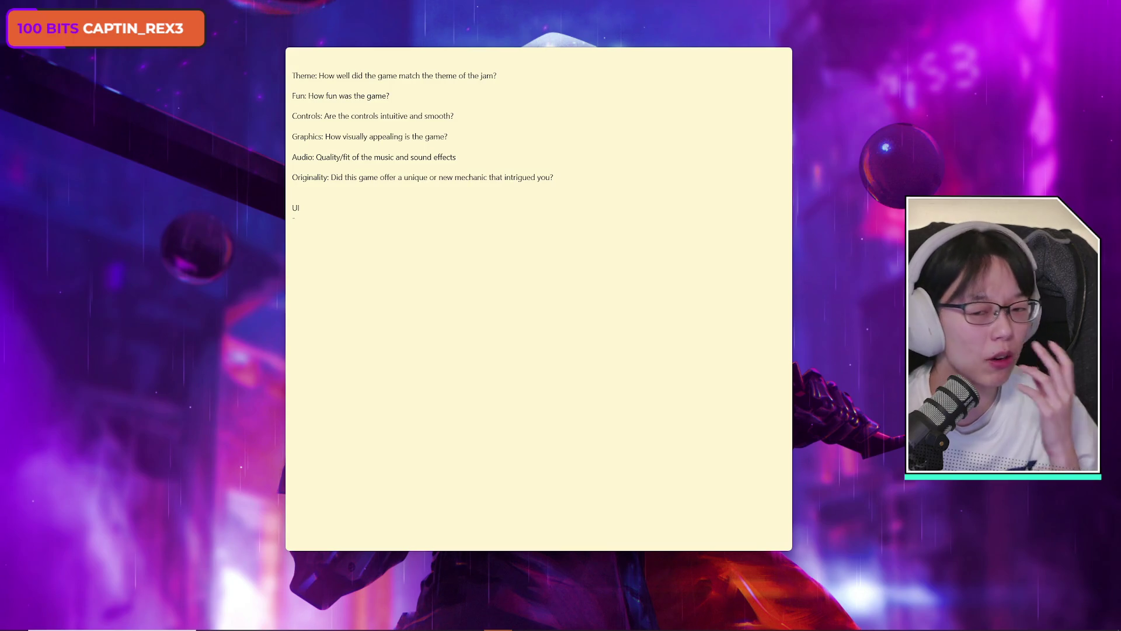
pyautogui.click(315, 216)
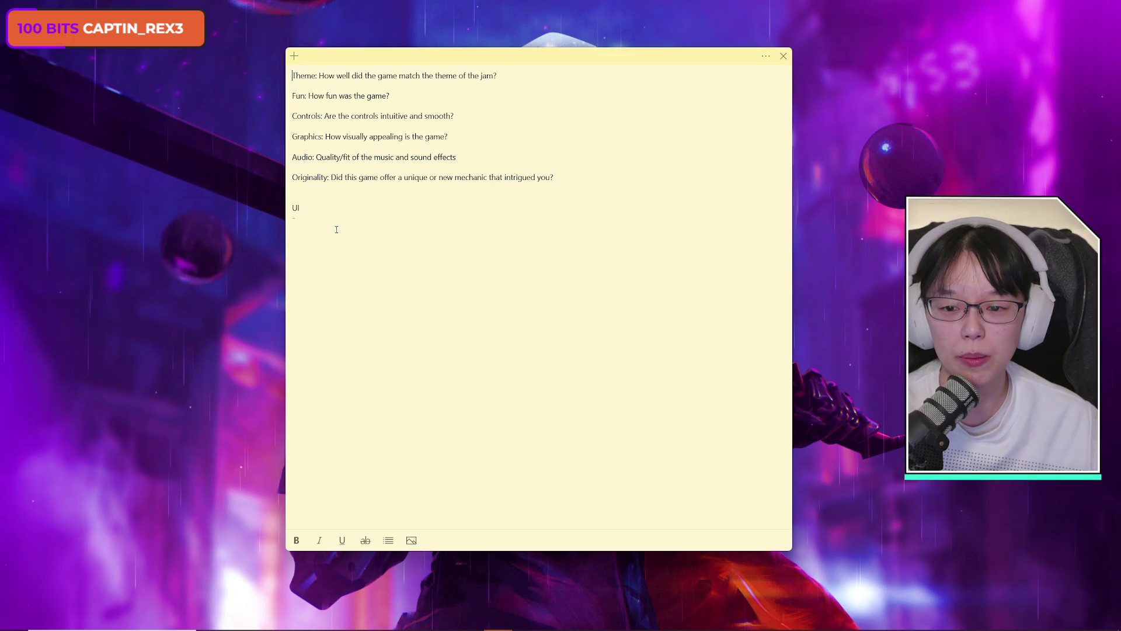
pyautogui.moveTo(293, 205); pyautogui.dragTo(343, 235)
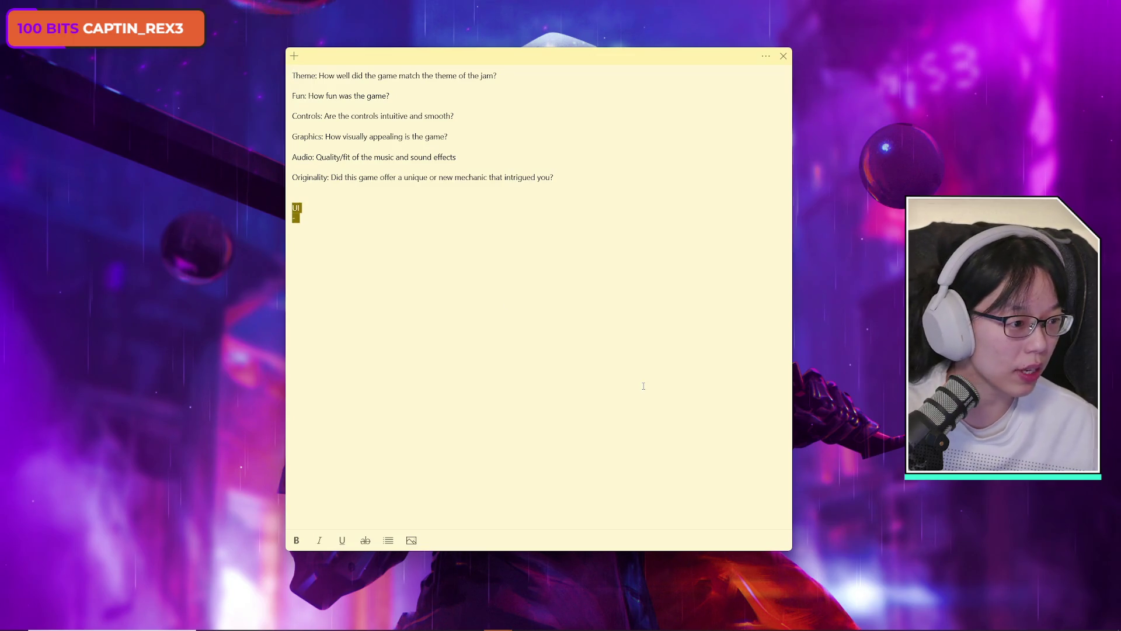
pyautogui.hotkey('alt', 'Tab')
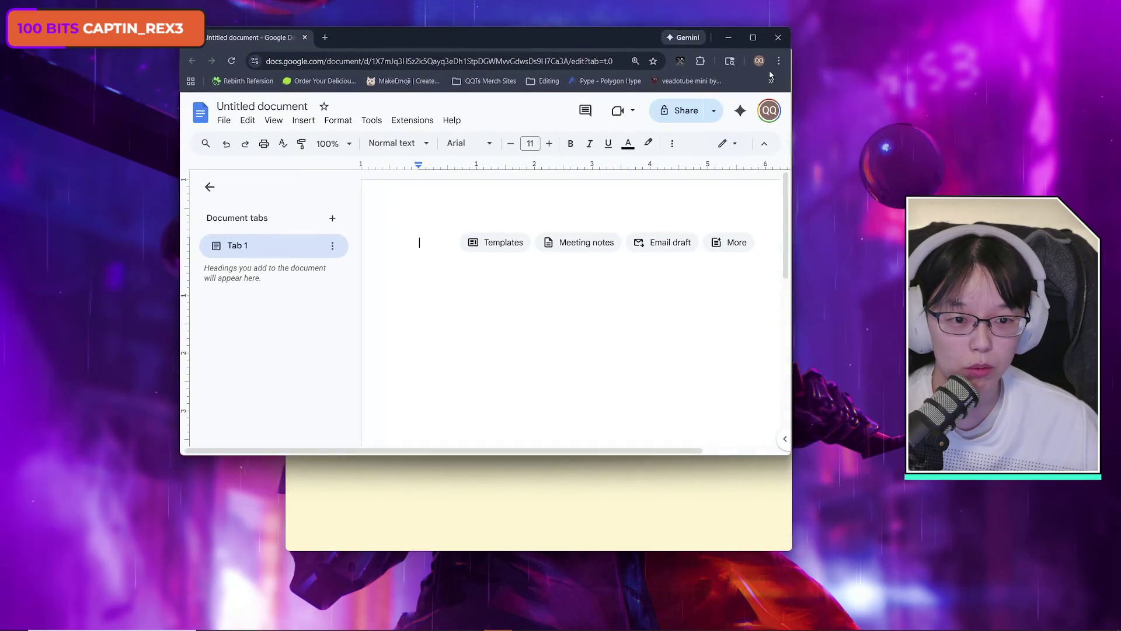
# - Make the Google Docs window wider and taller, and shift it left and slightly up
pyautogui.moveTo(792, 455); pyautogui.dragTo(1040, 455)
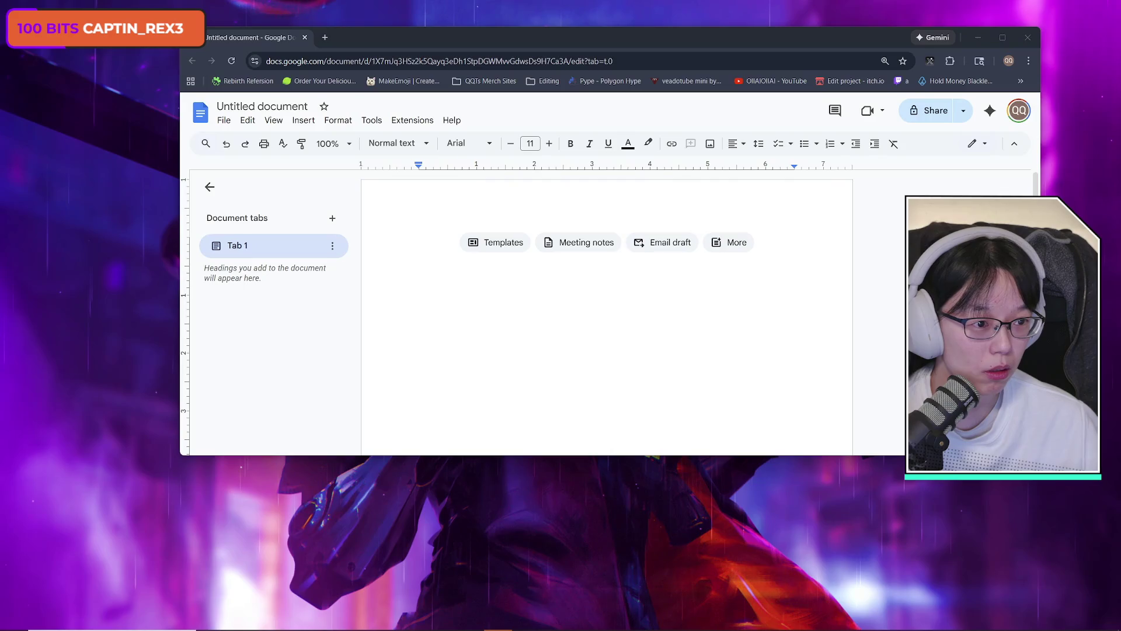
pyautogui.moveTo(614, 39)
pyautogui.mouseDown()
pyautogui.moveTo(534, 40)
pyautogui.moveTo(550, 38)
pyautogui.mouseUp()
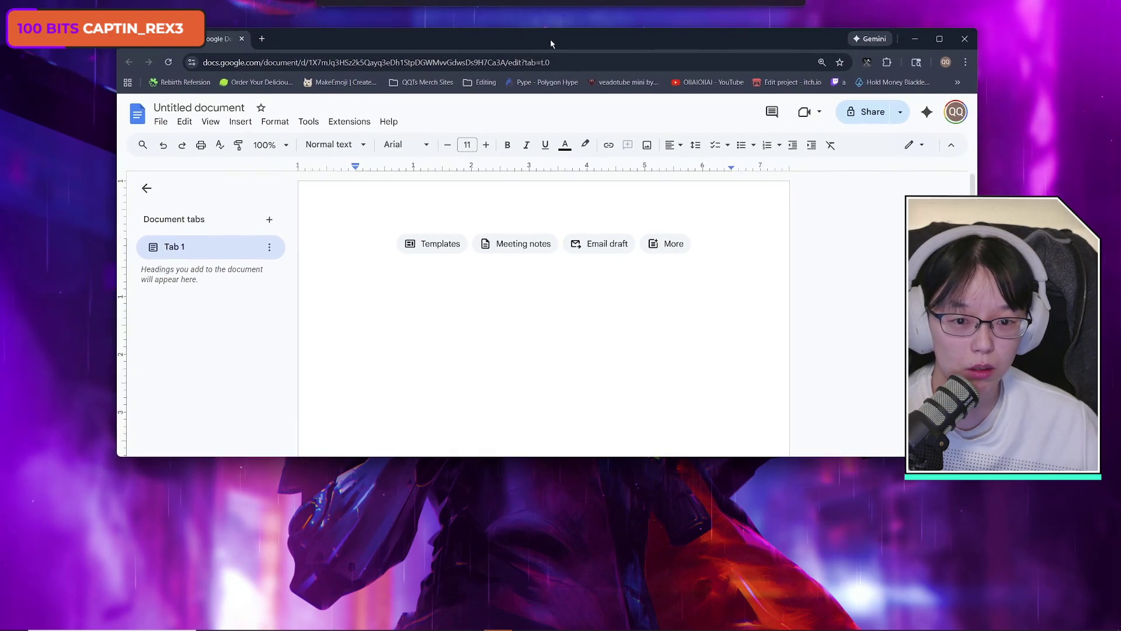
pyautogui.moveTo(618, 456); pyautogui.dragTo(618, 606)
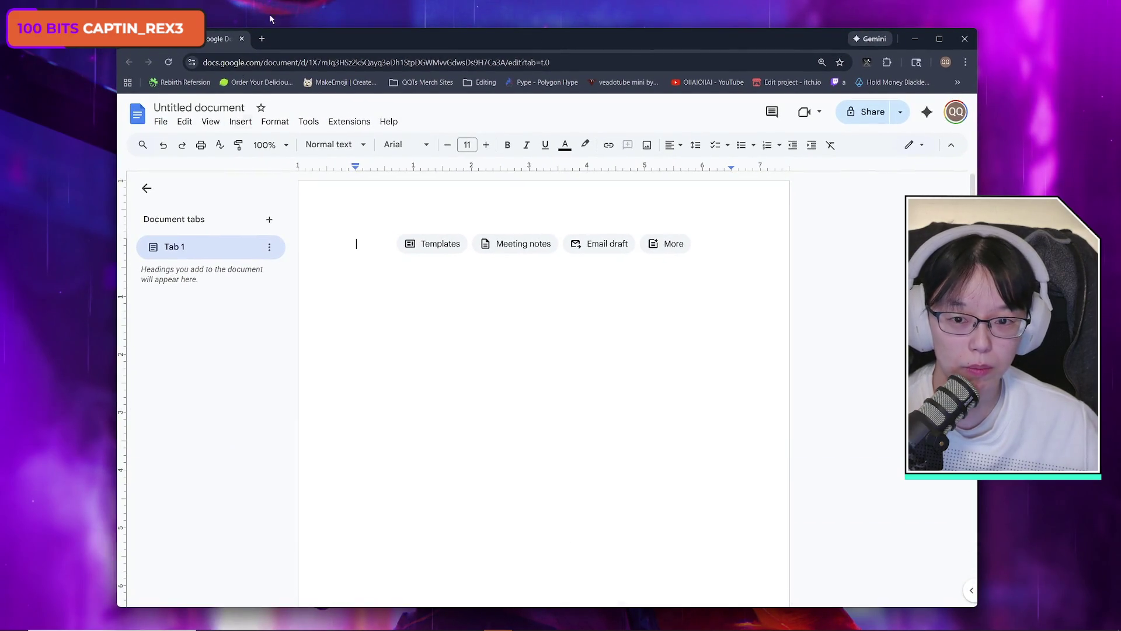
pyautogui.moveTo(382, 39); pyautogui.dragTo(381, 32)
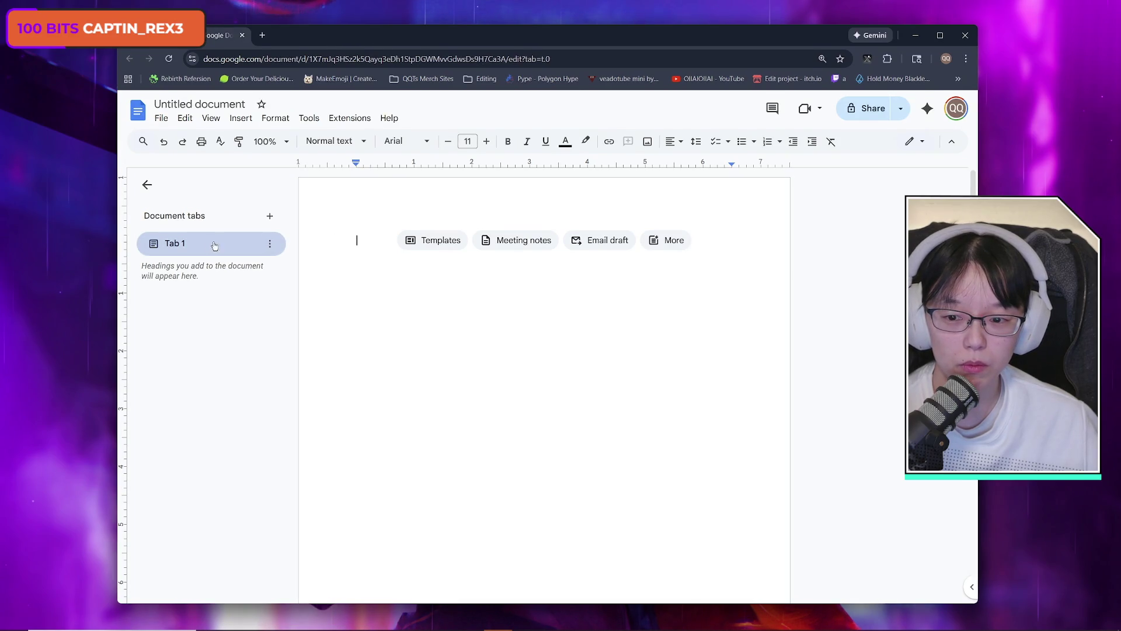
# - Rename the first document tab to 'UI' and title the document 'Awkward Bears'
pyautogui.doubleClick(187, 244)
pyautogui.write('UI')
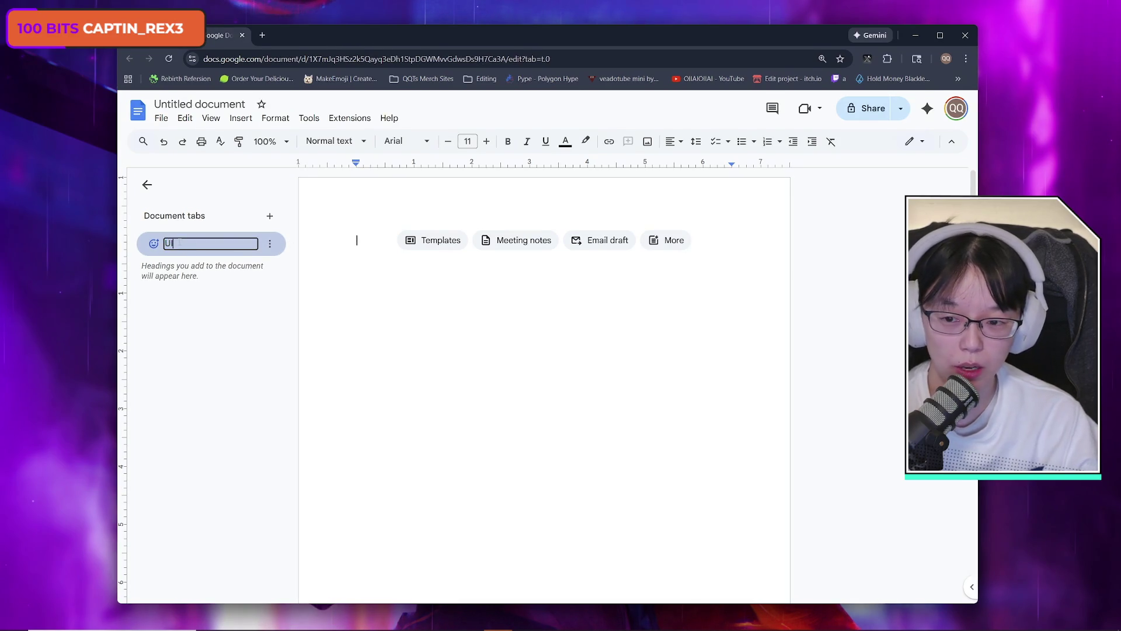
pyautogui.press('Return')
pyautogui.click(209, 103)
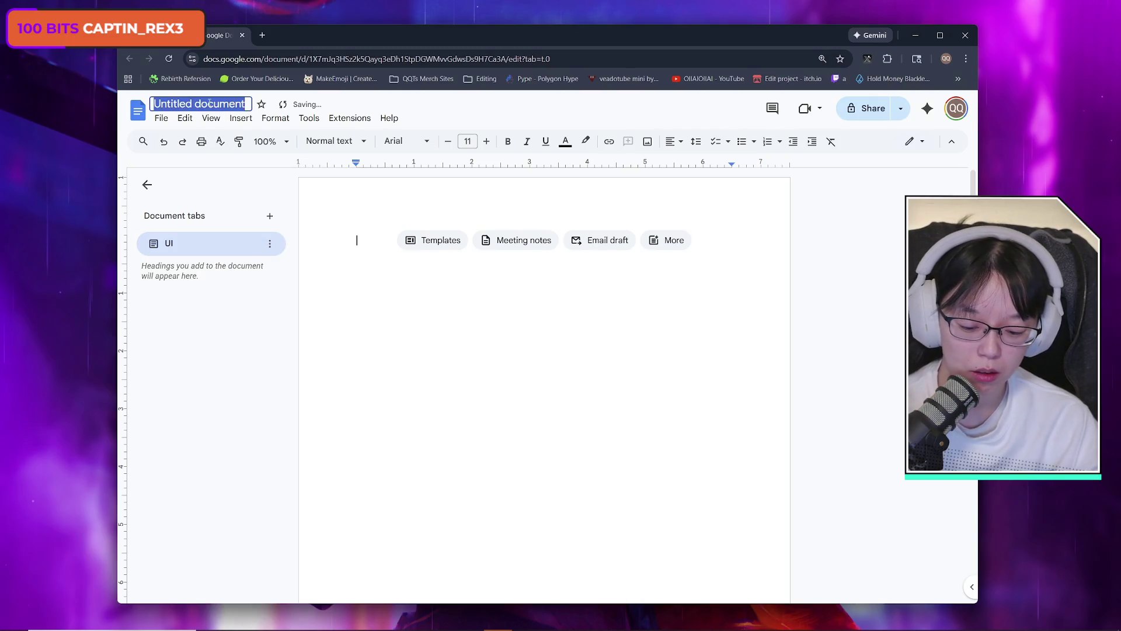
pyautogui.write('Awkward Bears')
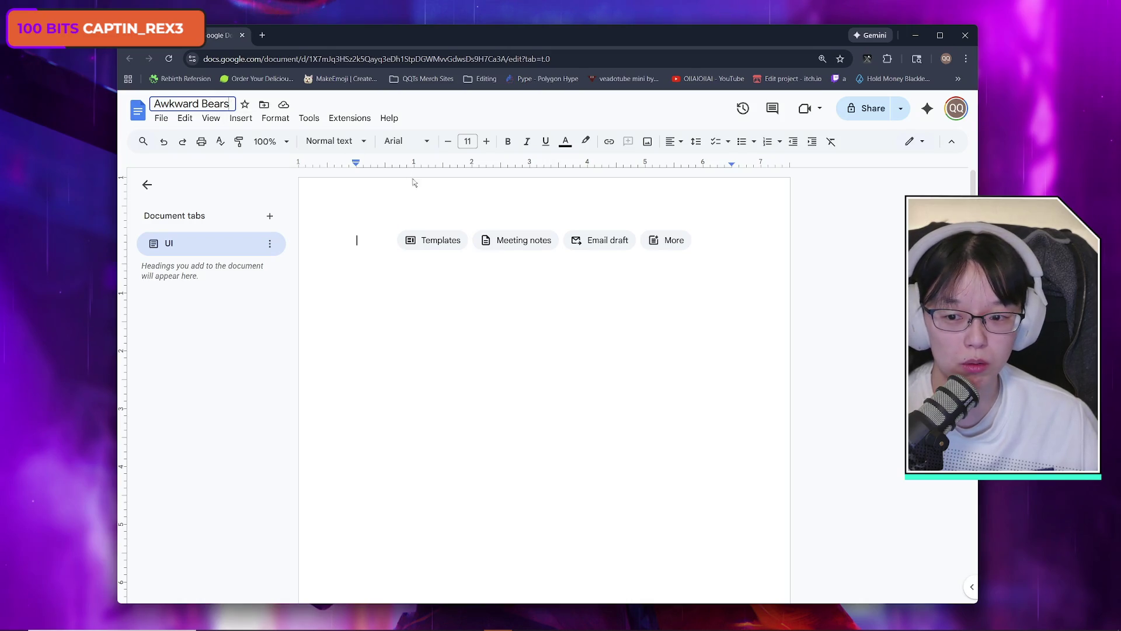
pyautogui.click(359, 243)
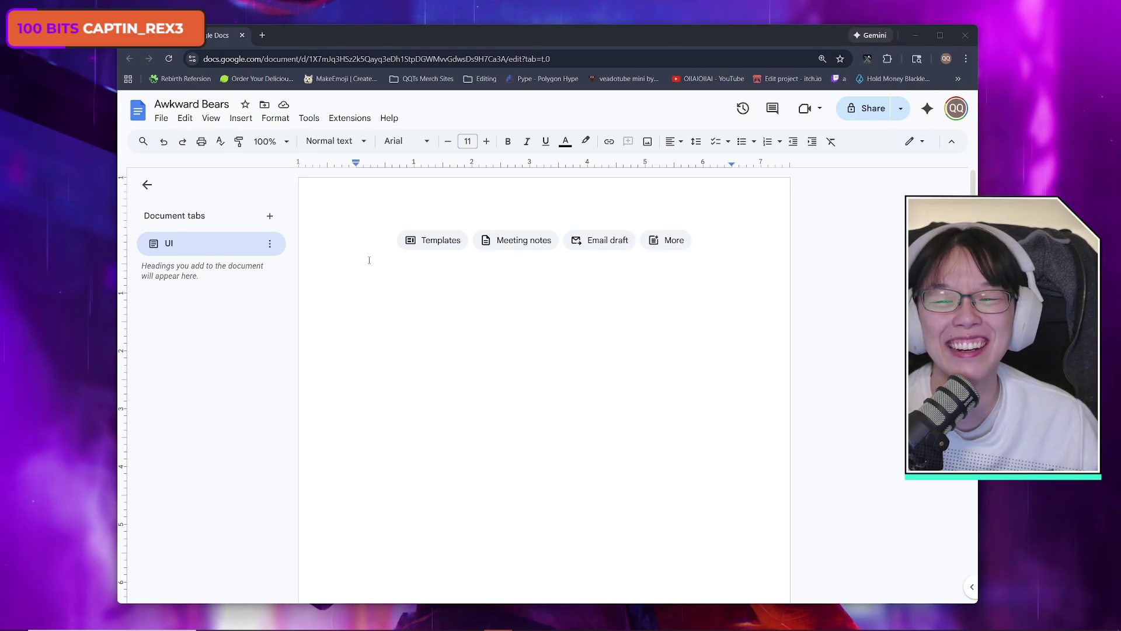
# - Start a dash-bulleted list with 'screenshot mockups', then bring up the new-tab Chrome window and move it right
pyautogui.click(352, 245)
pyautogui.write('-')
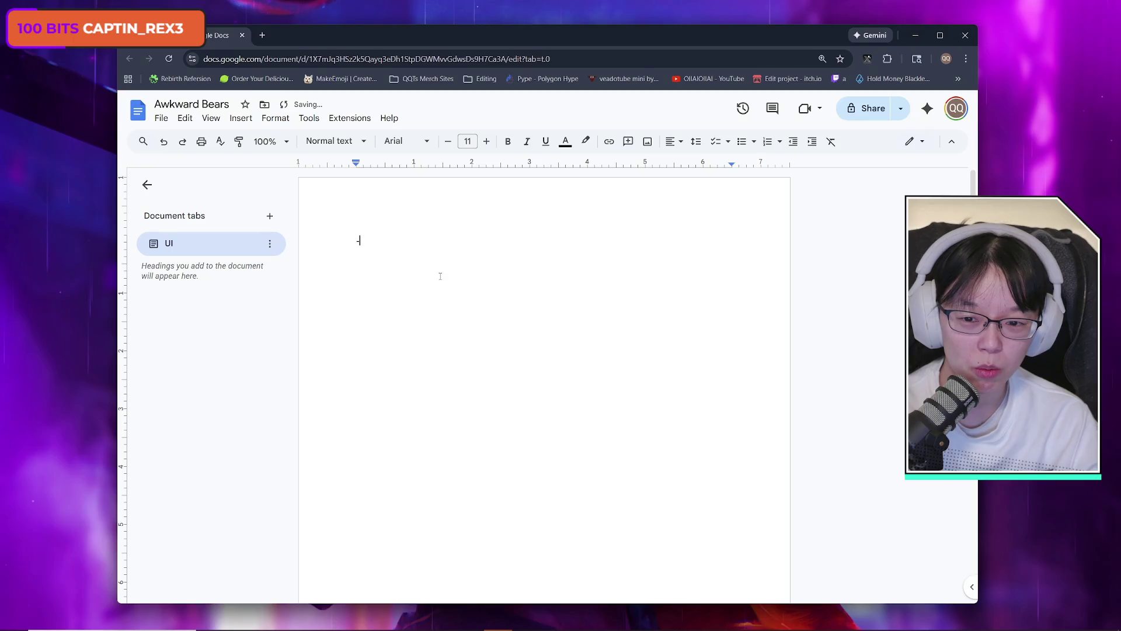
pyautogui.press('BackSpace')
pyautogui.write('-')
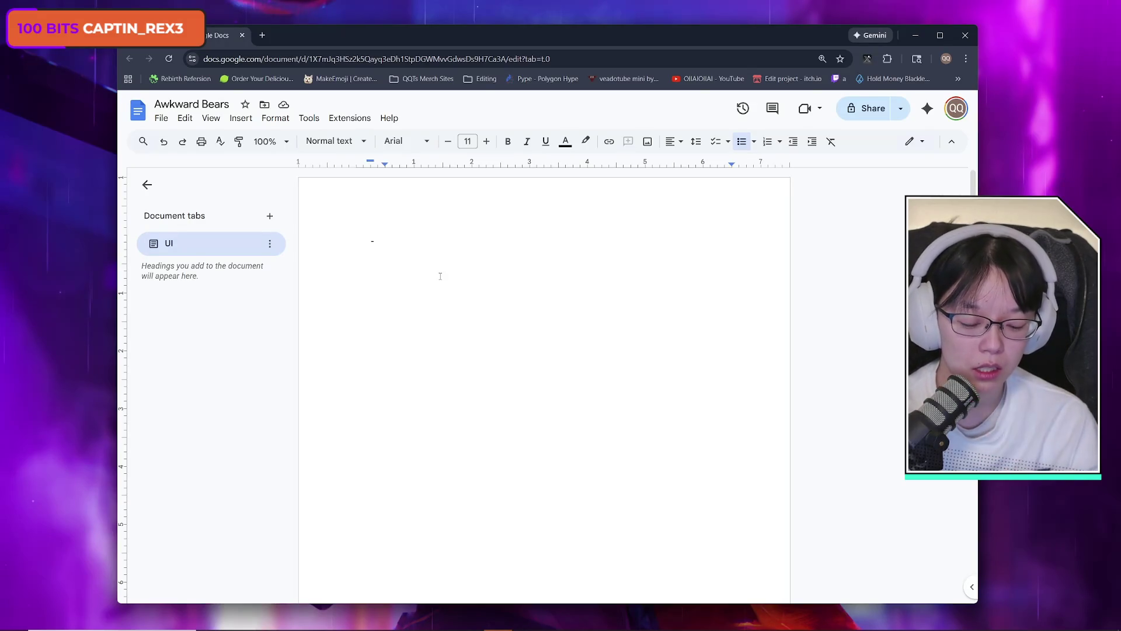
pyautogui.write('screens')
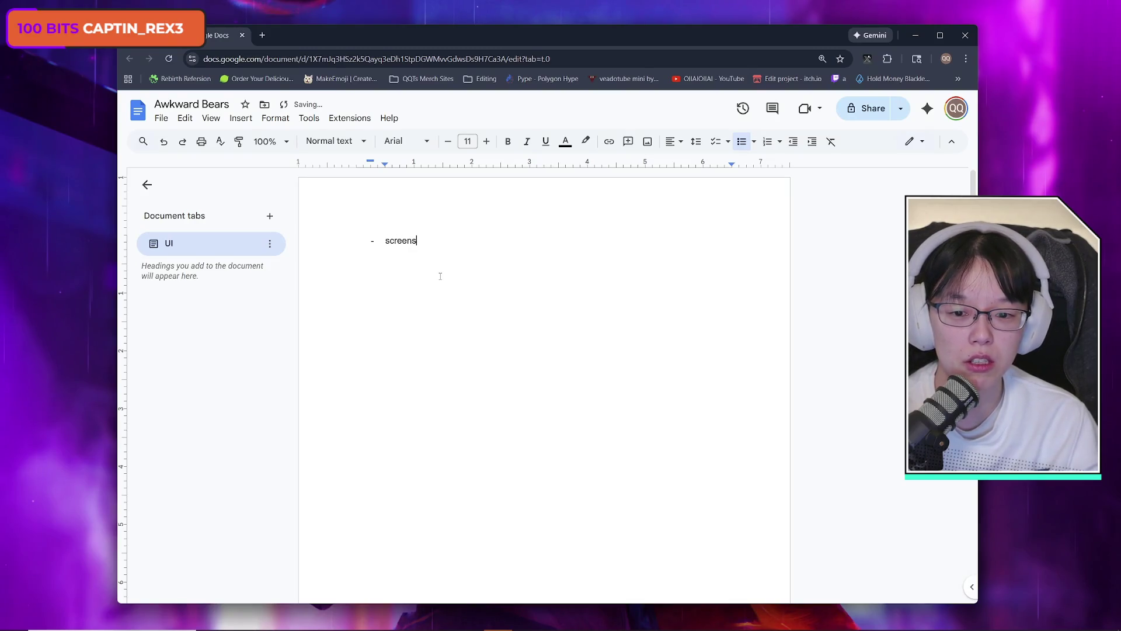
pyautogui.write('hot ')
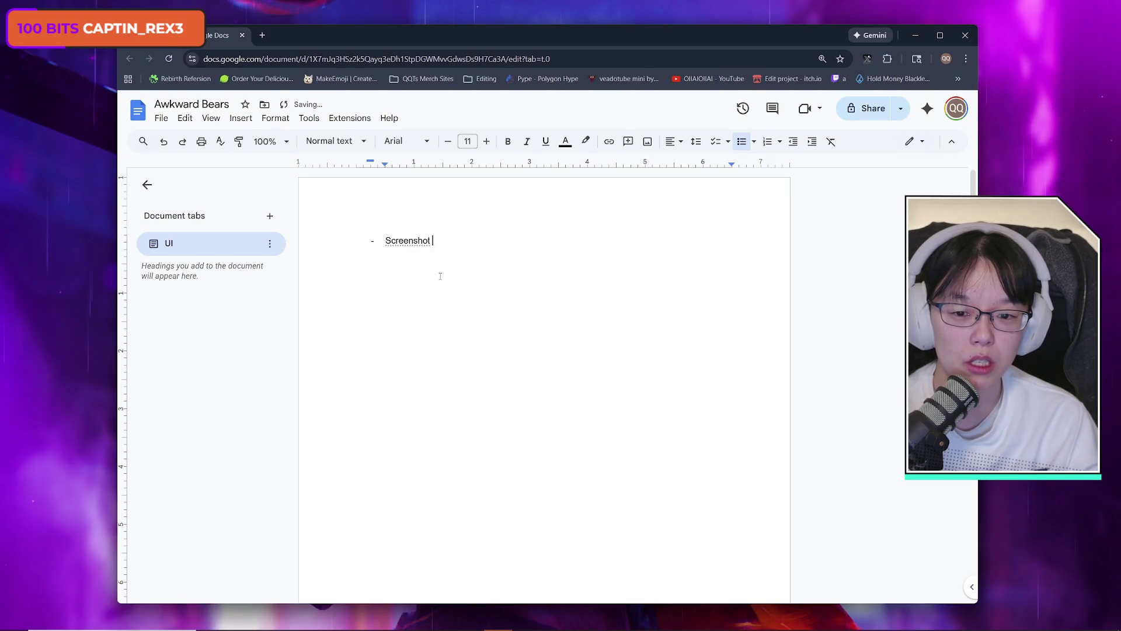
pyautogui.write('mockup')
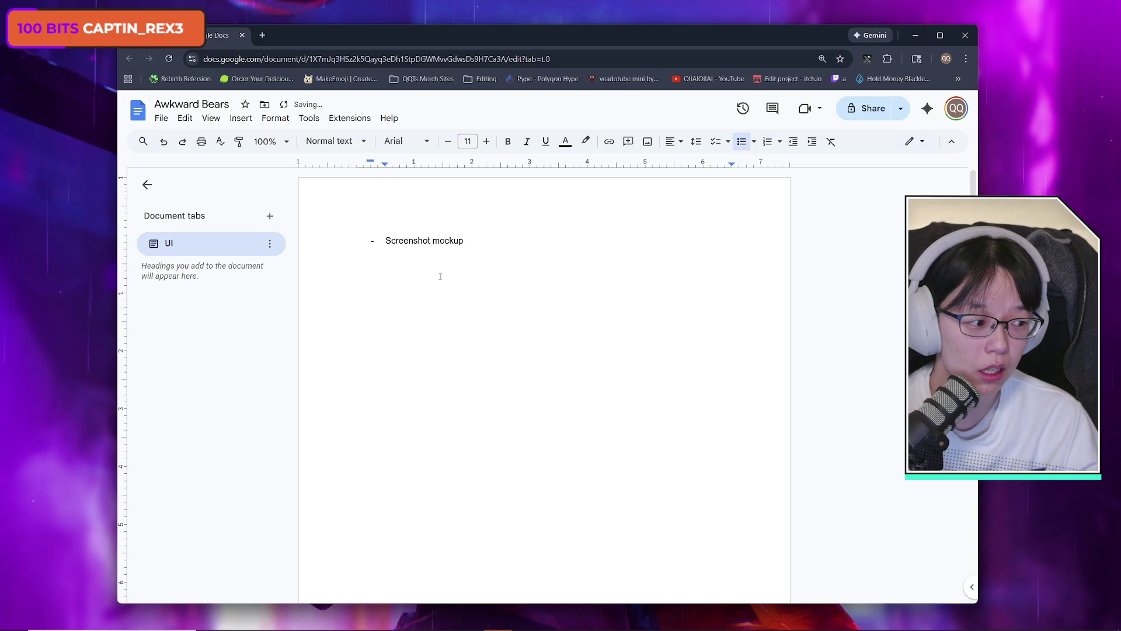
pyautogui.write('s')
pyautogui.press('Return')
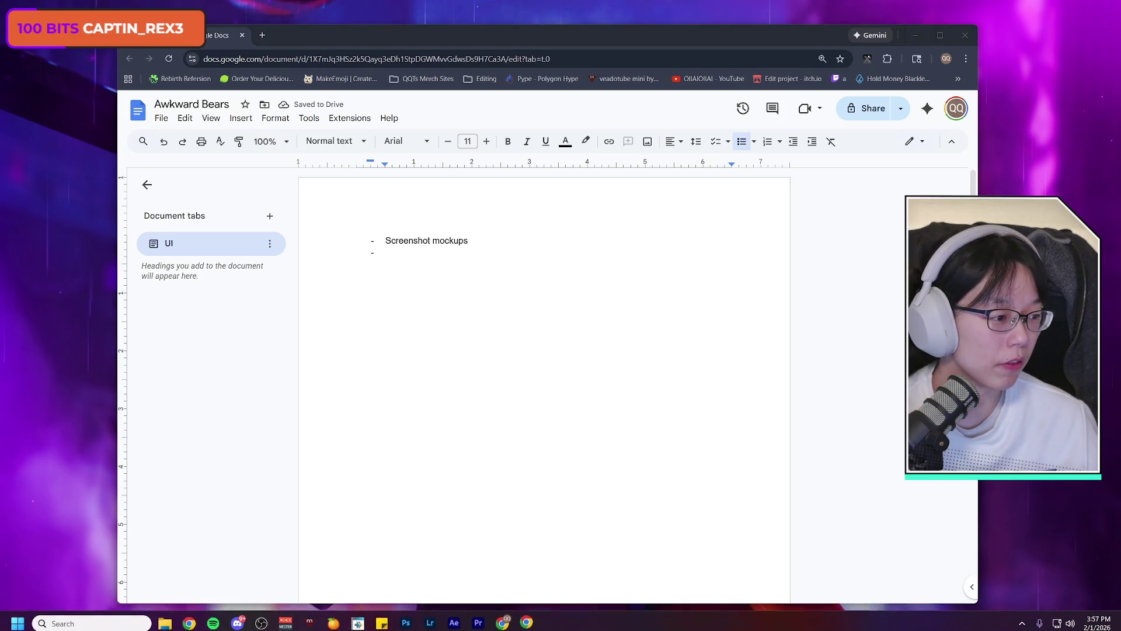
pyautogui.click(476, 619)
pyautogui.moveTo(764, 55)
pyautogui.mouseDown()
pyautogui.moveTo(904, 53)
pyautogui.moveTo(889, 55)
pyautogui.mouseUp()
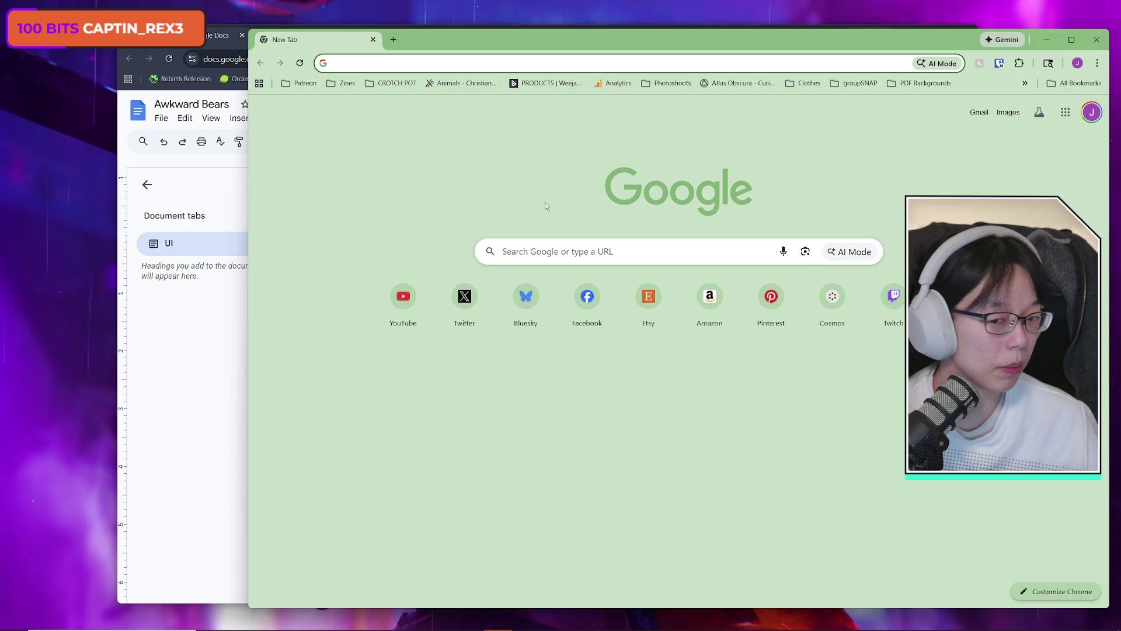
# - Move the Awkward Bears window left and the new-tab window slightly up, leaving the new-tab window in front
pyautogui.click(219, 327)
pyautogui.moveTo(549, 36); pyautogui.dragTo(444, 35)
pyautogui.click(726, 46)
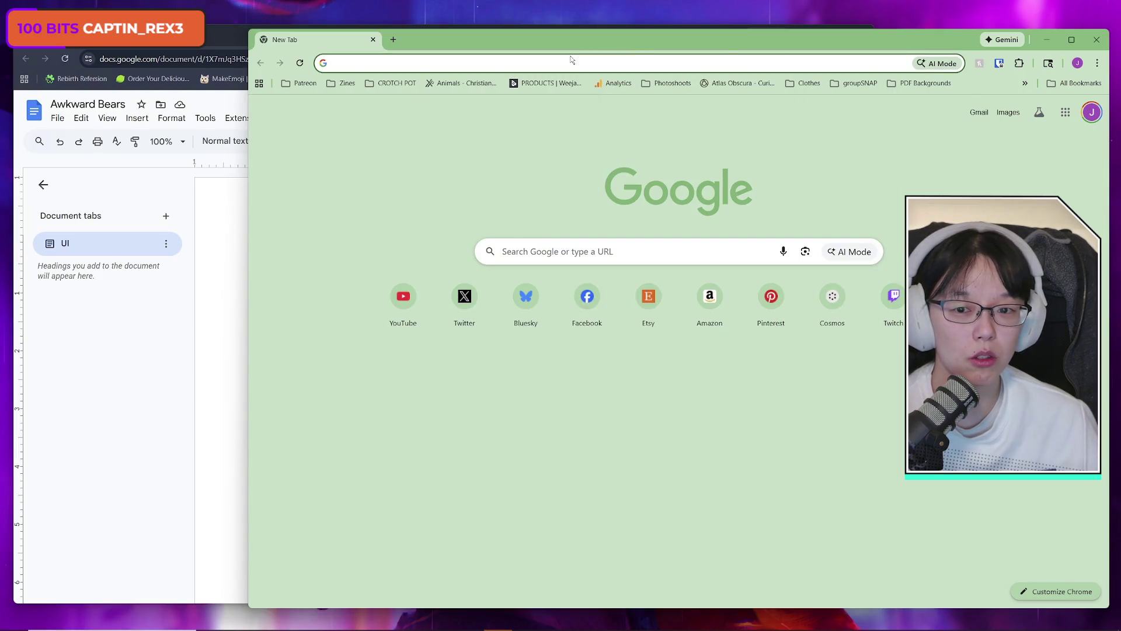
pyautogui.moveTo(578, 35); pyautogui.dragTo(578, 31)
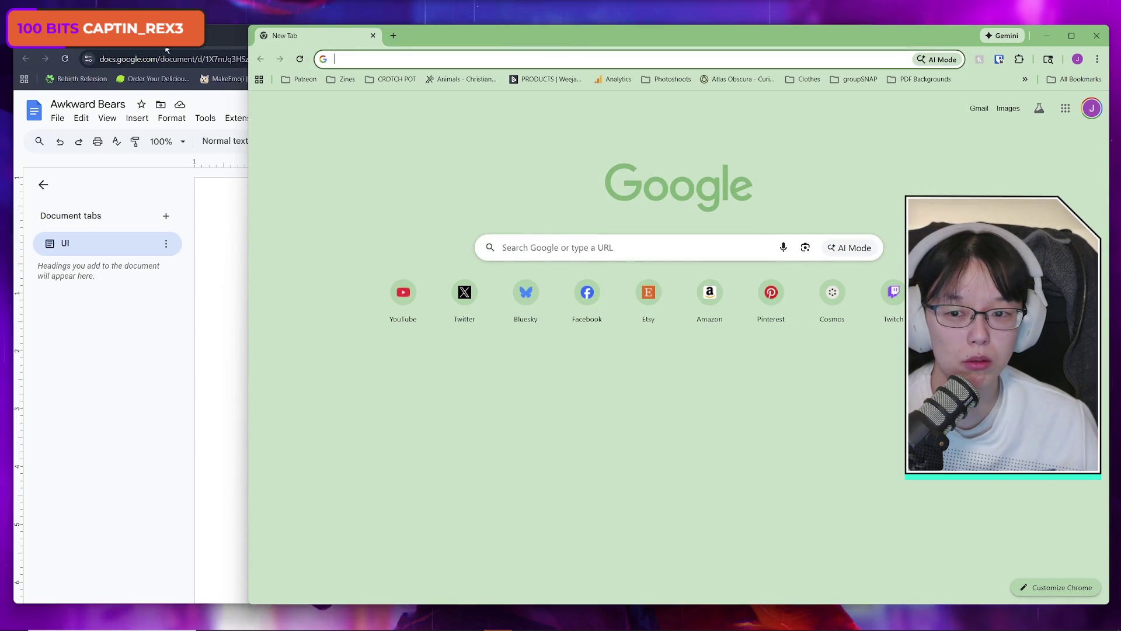
pyautogui.click(220, 36)
pyautogui.click(925, 38)
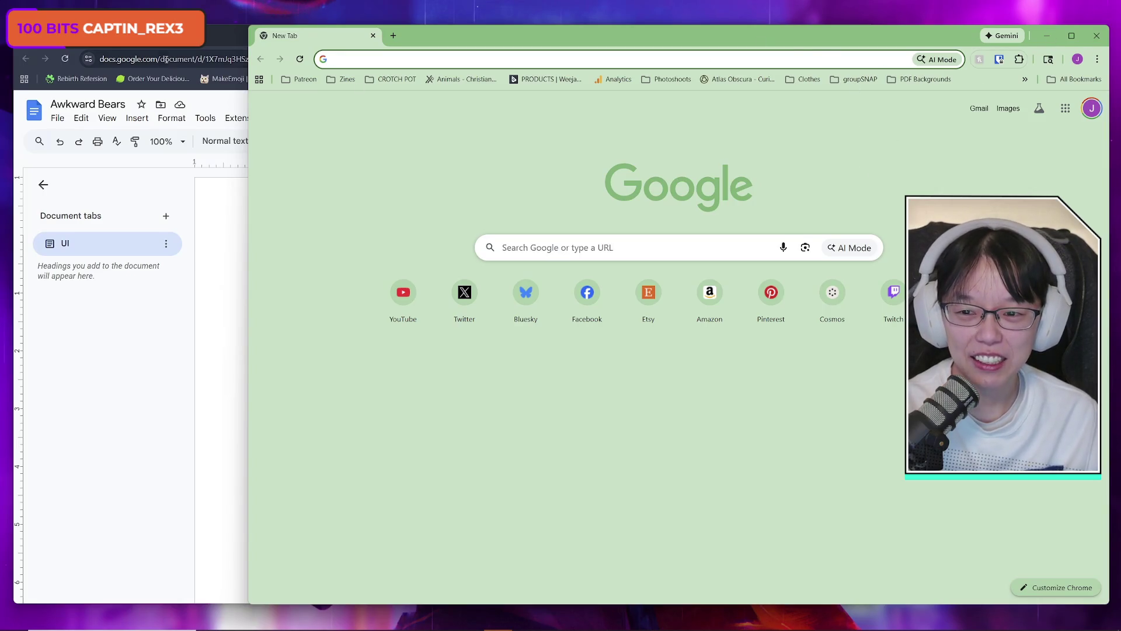
# - Open the image.png blue-cube screenshot in the second window, then close the empty New Tab
pyautogui.hotkey('alt', 'Tab')
pyautogui.click(912, 40)
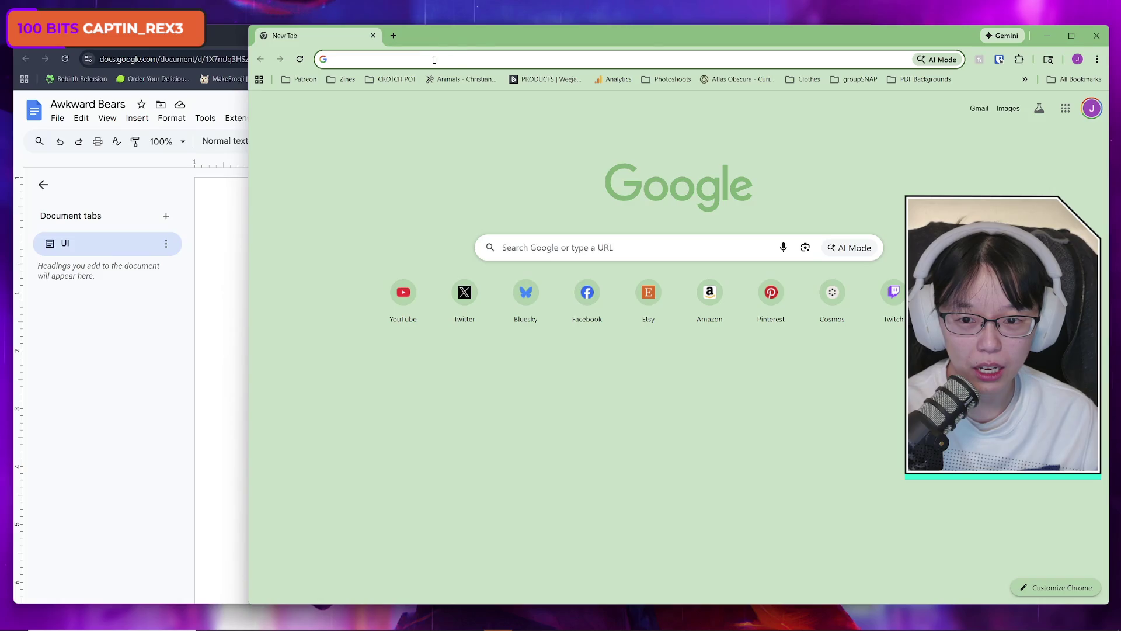
pyautogui.click(401, 58)
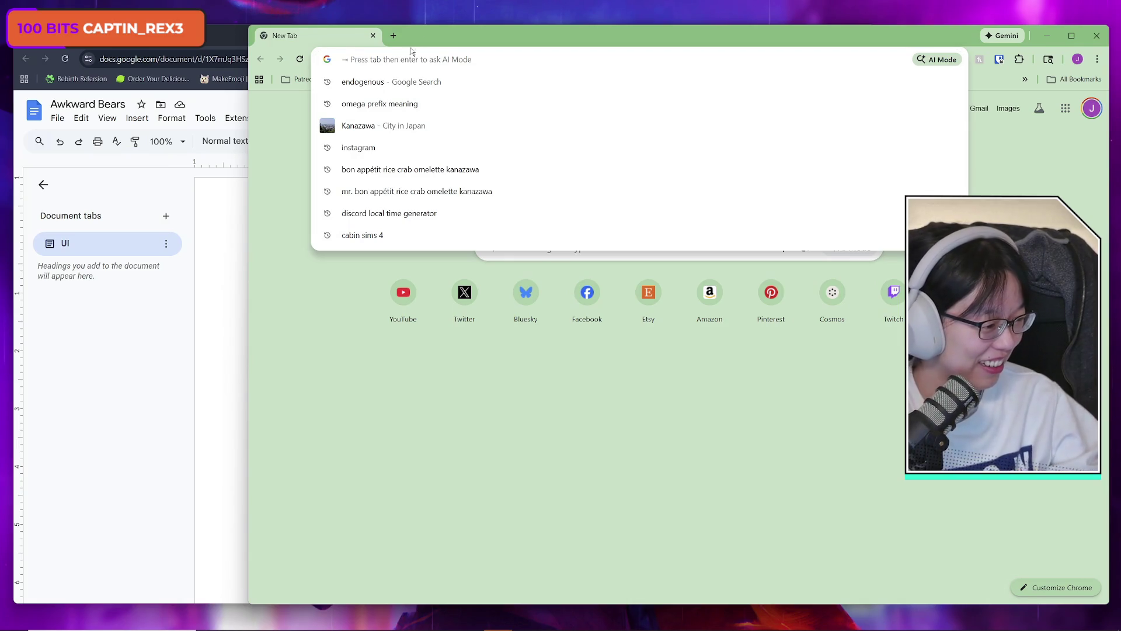
pyautogui.press('Escape')
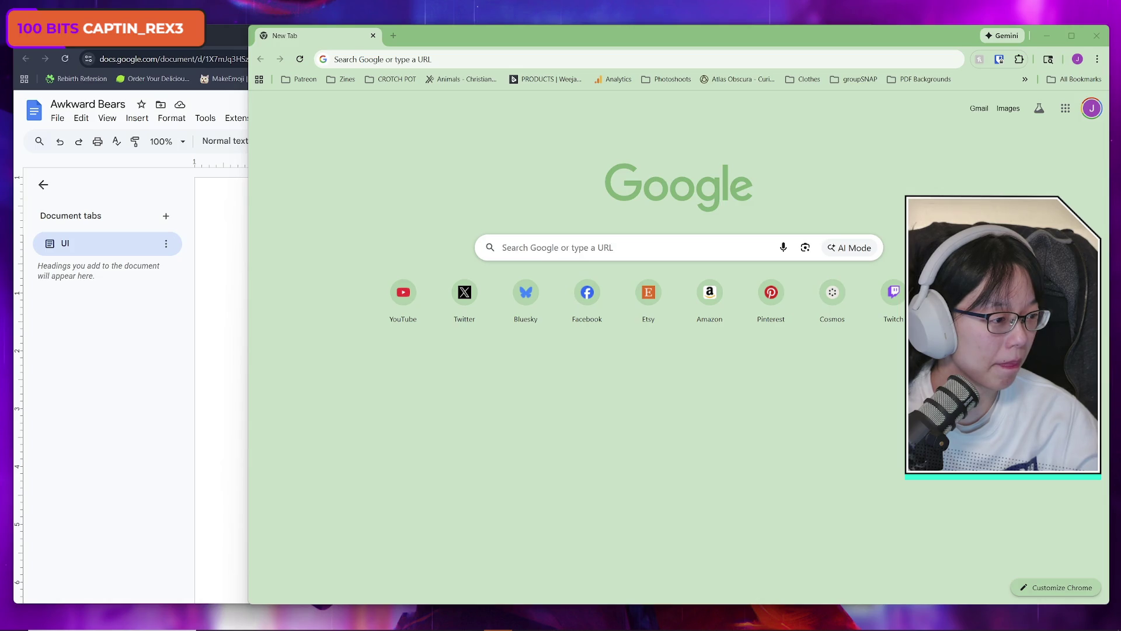
pyautogui.moveTo(0, 38); pyautogui.dragTo(389, 38)
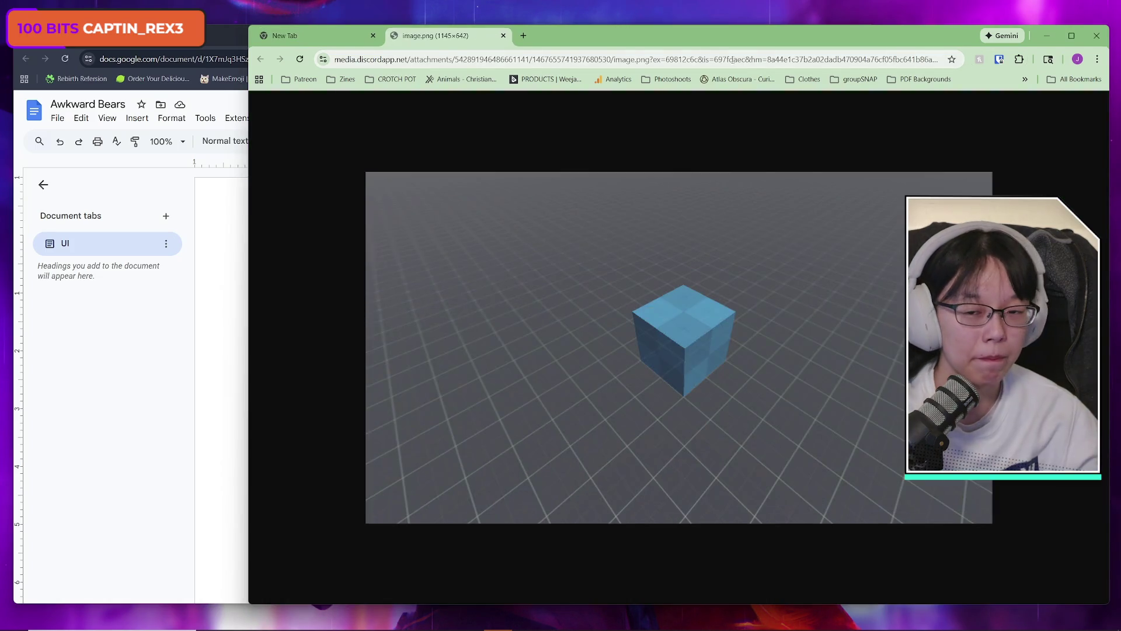
pyautogui.click(373, 36)
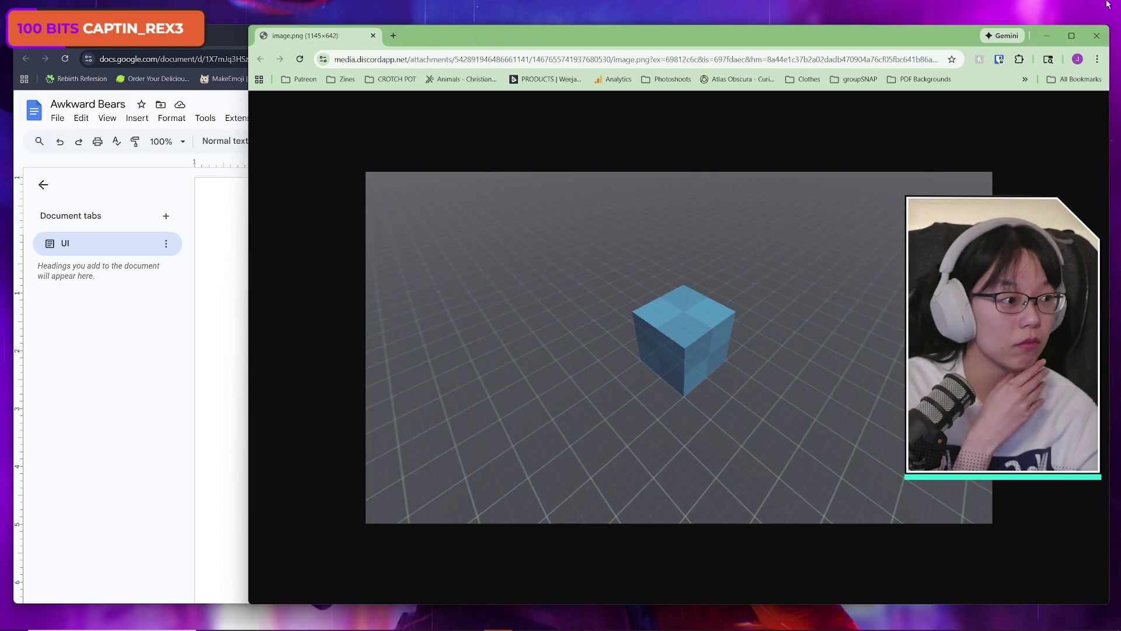
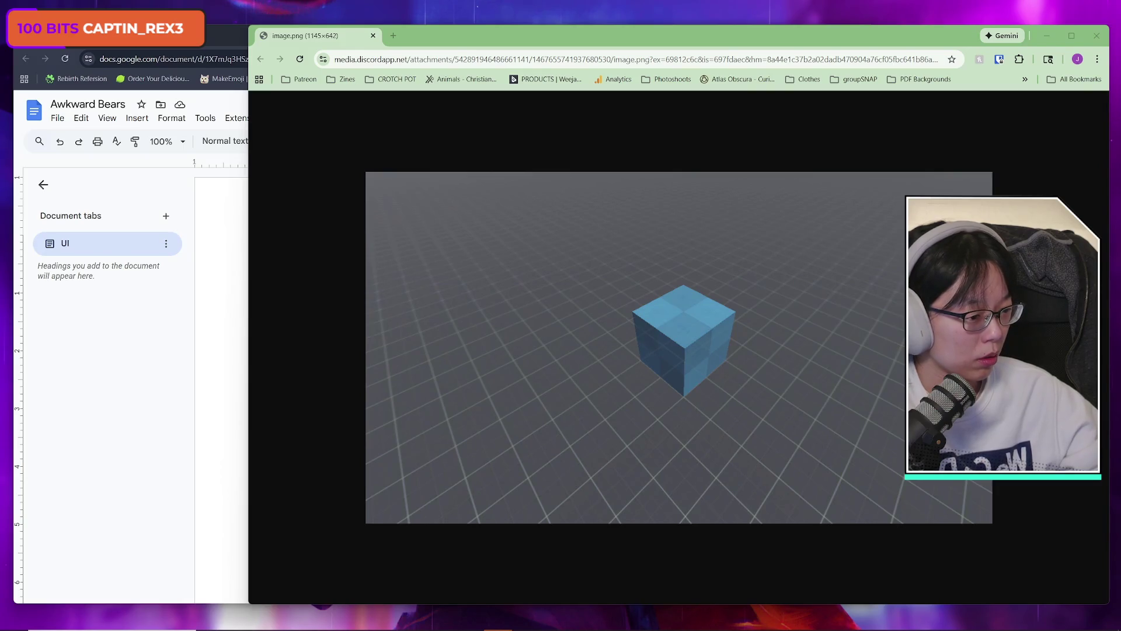
# - Load the small window's 1143×640 cube screenshot URL in a new main-window tab, then close the small window
pyautogui.moveTo(1120, 47)
pyautogui.mouseDown()
pyautogui.moveTo(554, 46)
pyautogui.moveTo(467, 34)
pyautogui.moveTo(433, 91)
pyautogui.moveTo(444, 101)
pyautogui.moveTo(327, 92)
pyautogui.moveTo(199, 104)
pyautogui.mouseUp()
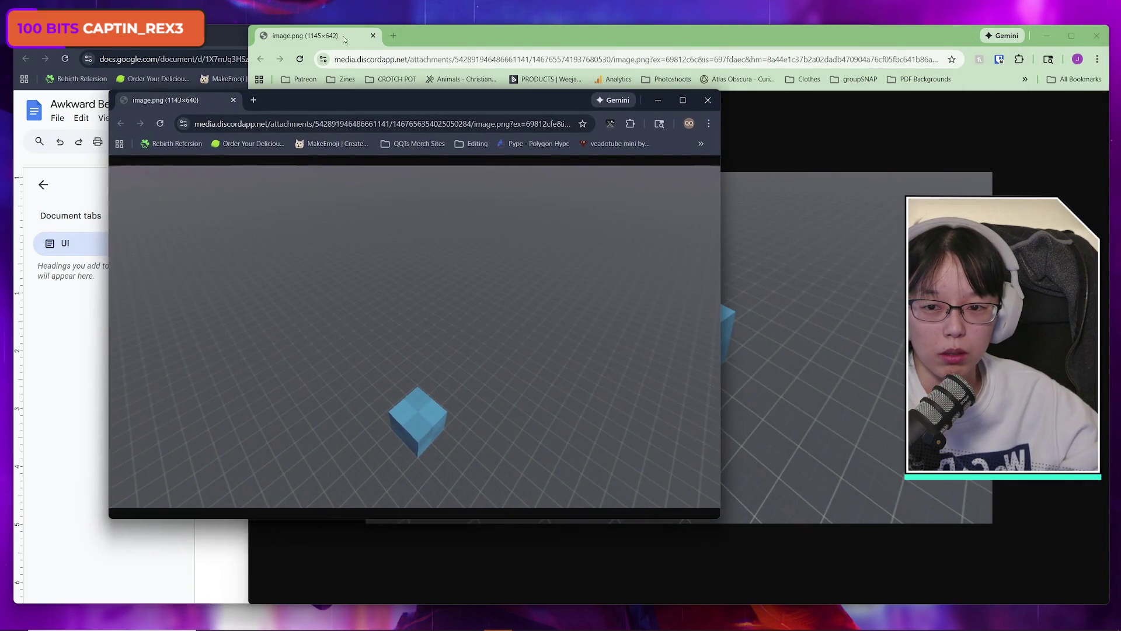
pyautogui.click(259, 130)
pyautogui.click(259, 130)
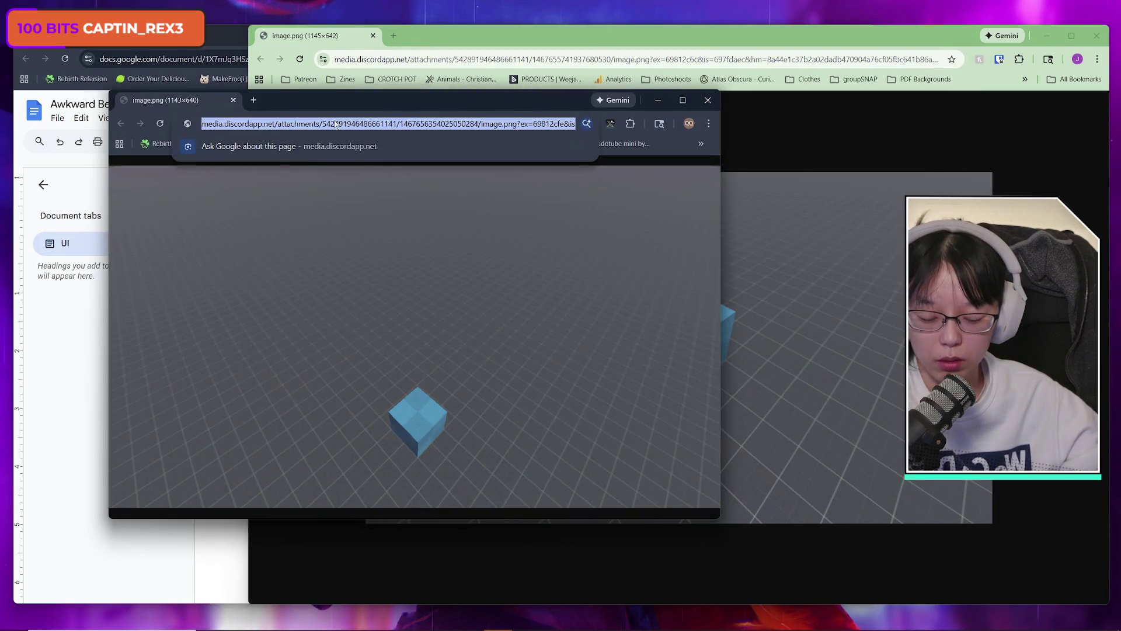
pyautogui.click(395, 36)
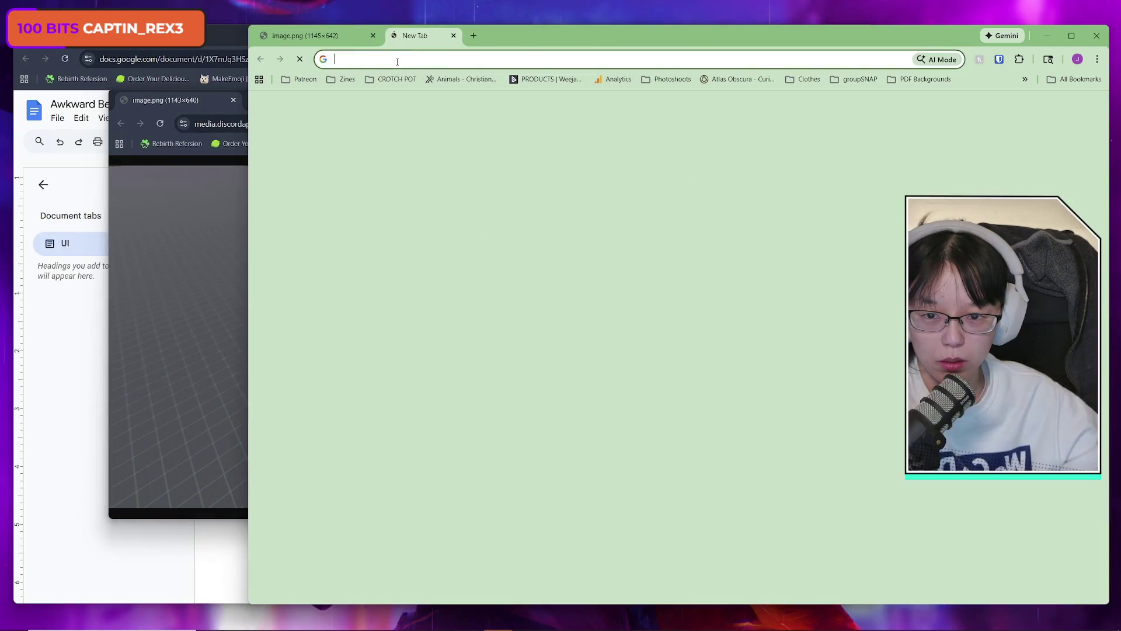
pyautogui.hotkey('ctrl', 'v')
pyautogui.press('Return')
pyautogui.click(204, 91)
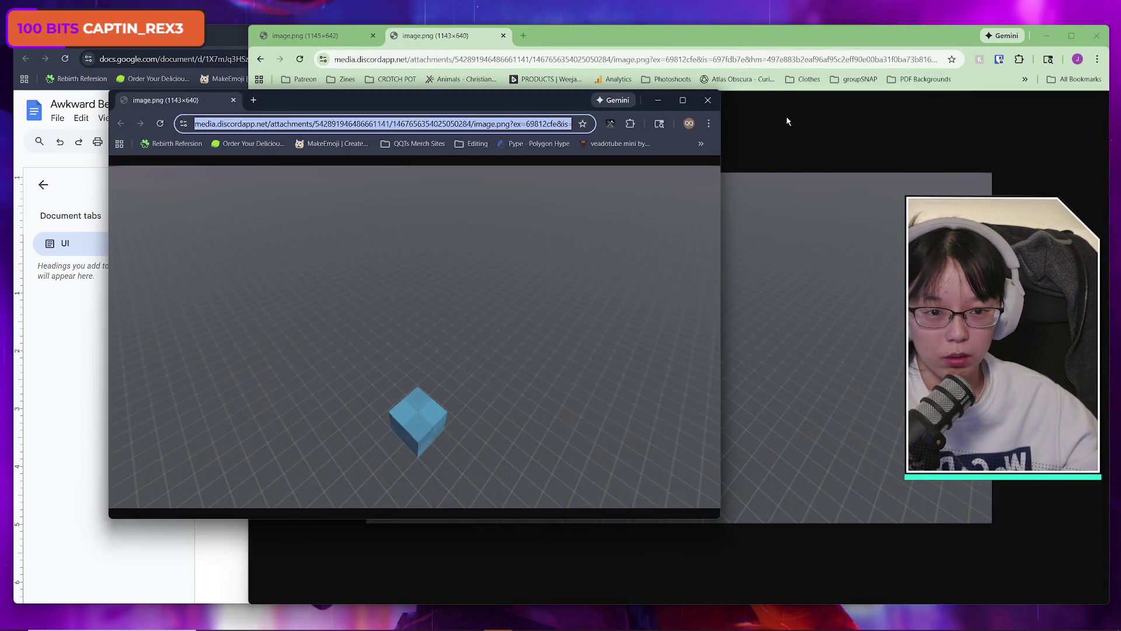
pyautogui.click(708, 100)
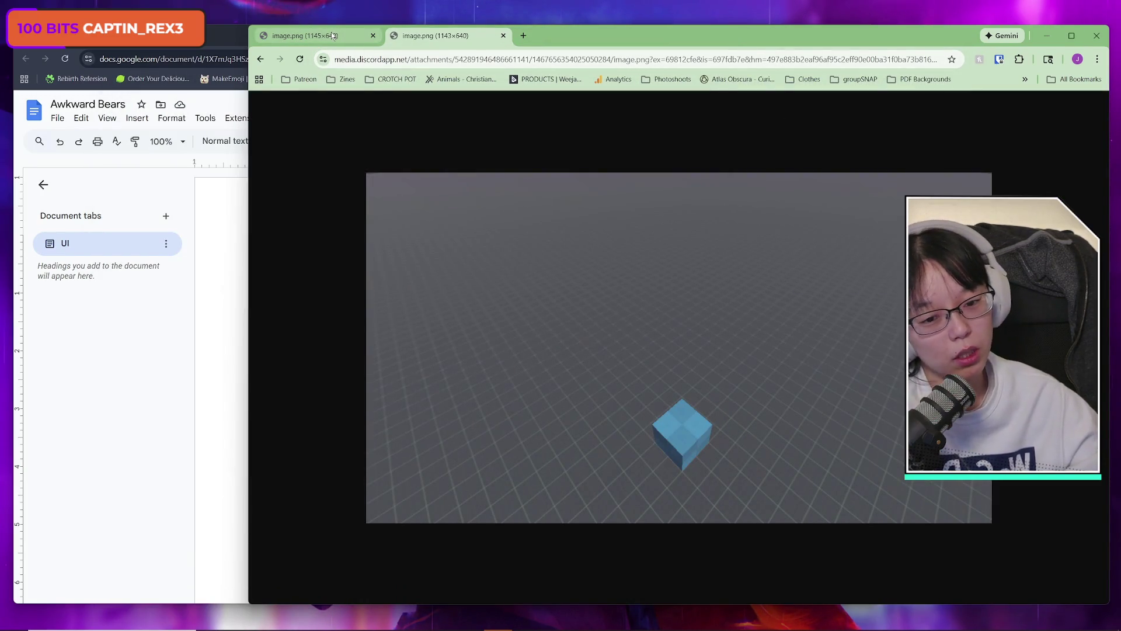
# - Flip between the two image.png cube screenshot tabs to compare them, ending on the 1143×640 one
pyautogui.click(331, 33)
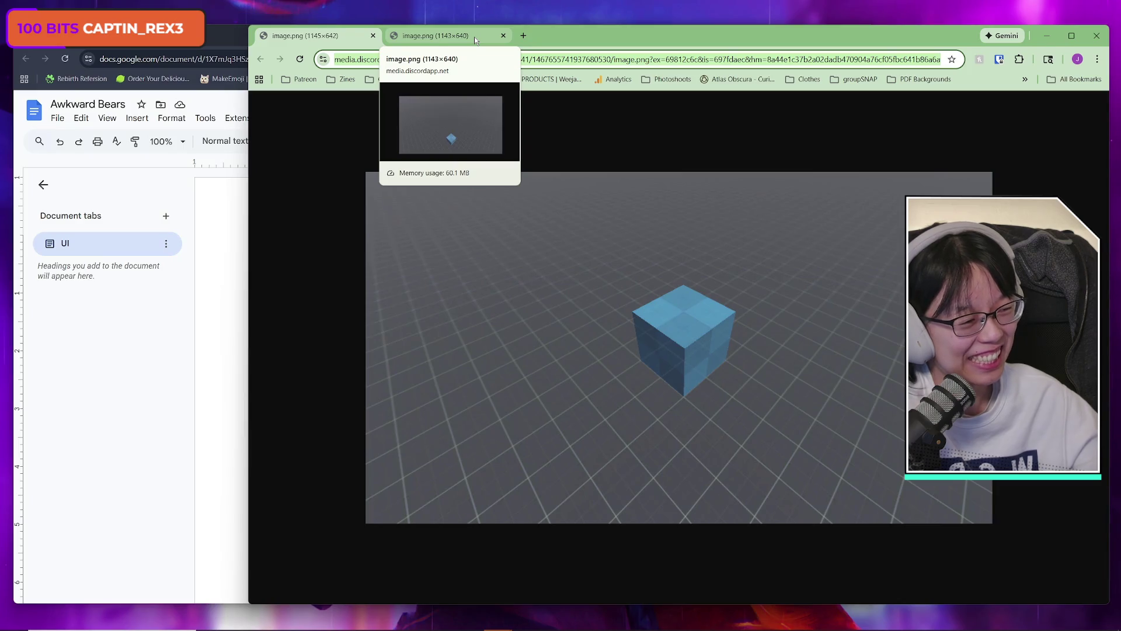
pyautogui.click(474, 37)
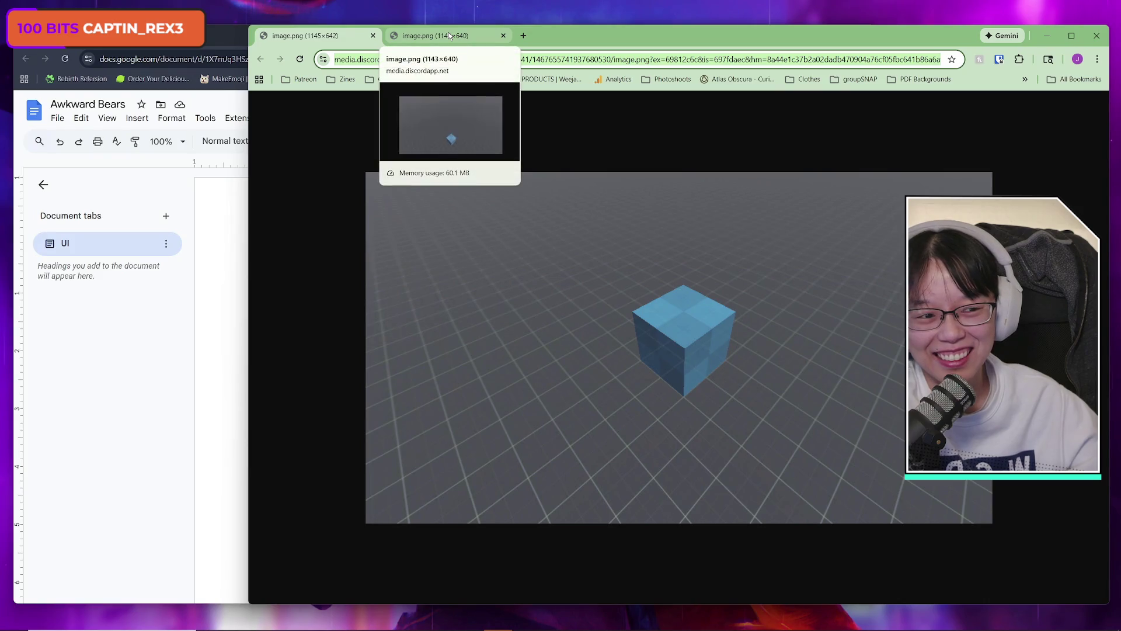
pyautogui.click(318, 35)
pyautogui.click(450, 36)
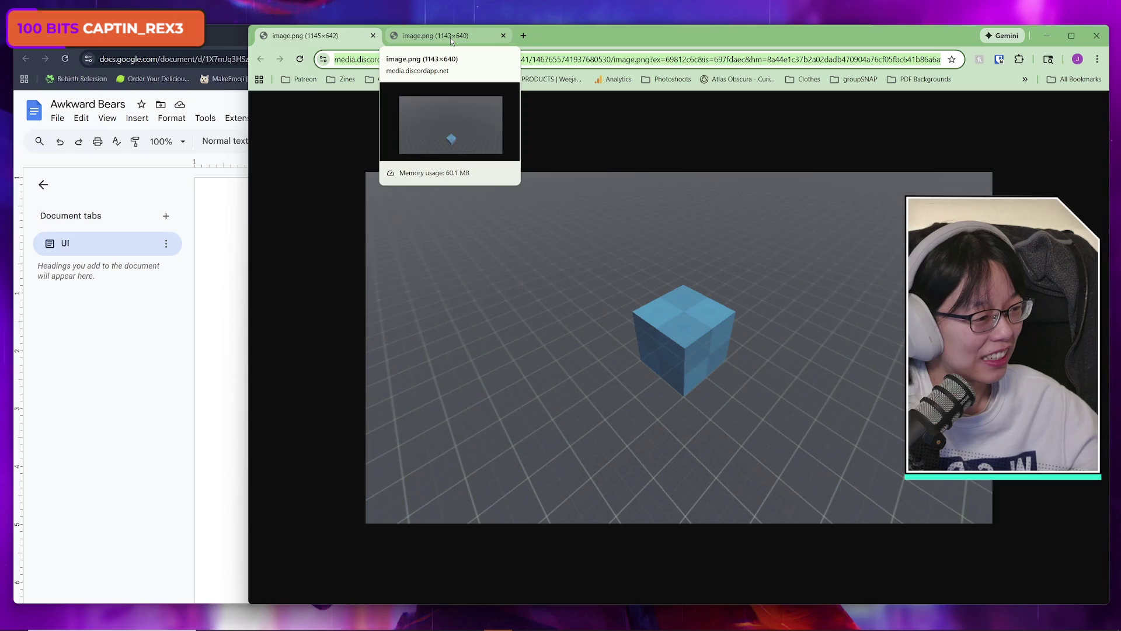
pyautogui.click(450, 37)
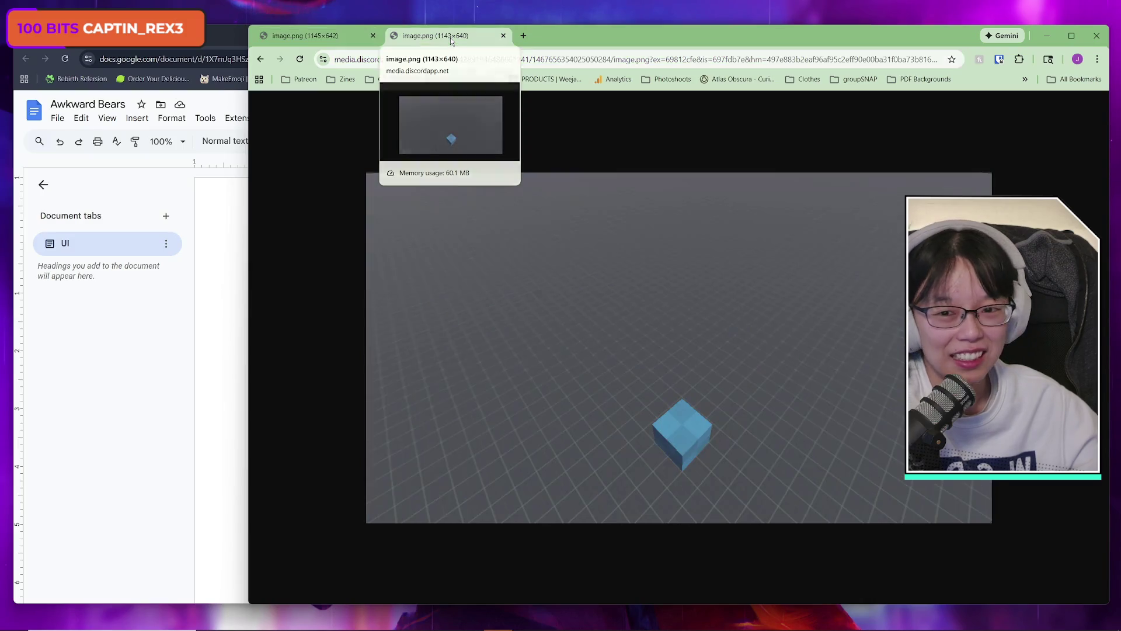
pyautogui.click(354, 38)
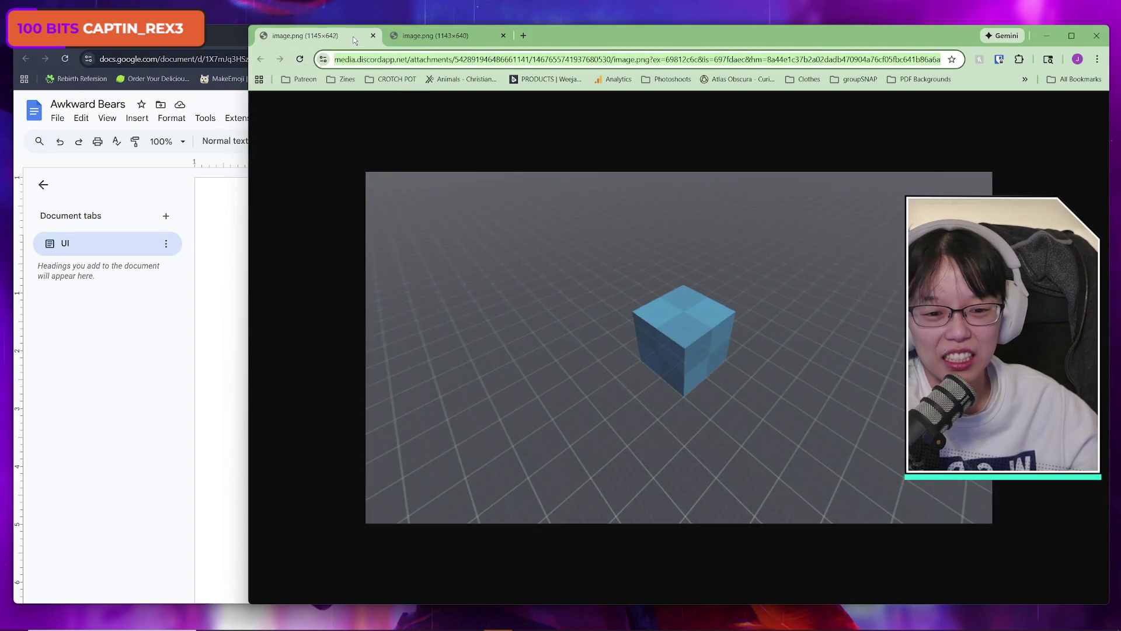
pyautogui.click(480, 38)
pyautogui.click(358, 35)
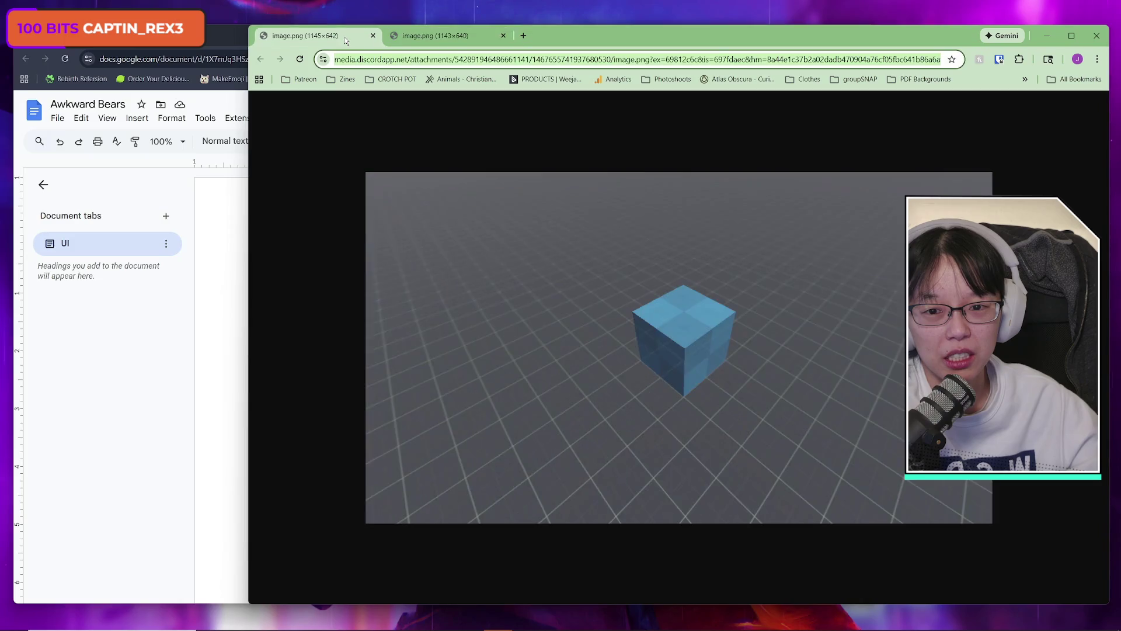
pyautogui.click(487, 36)
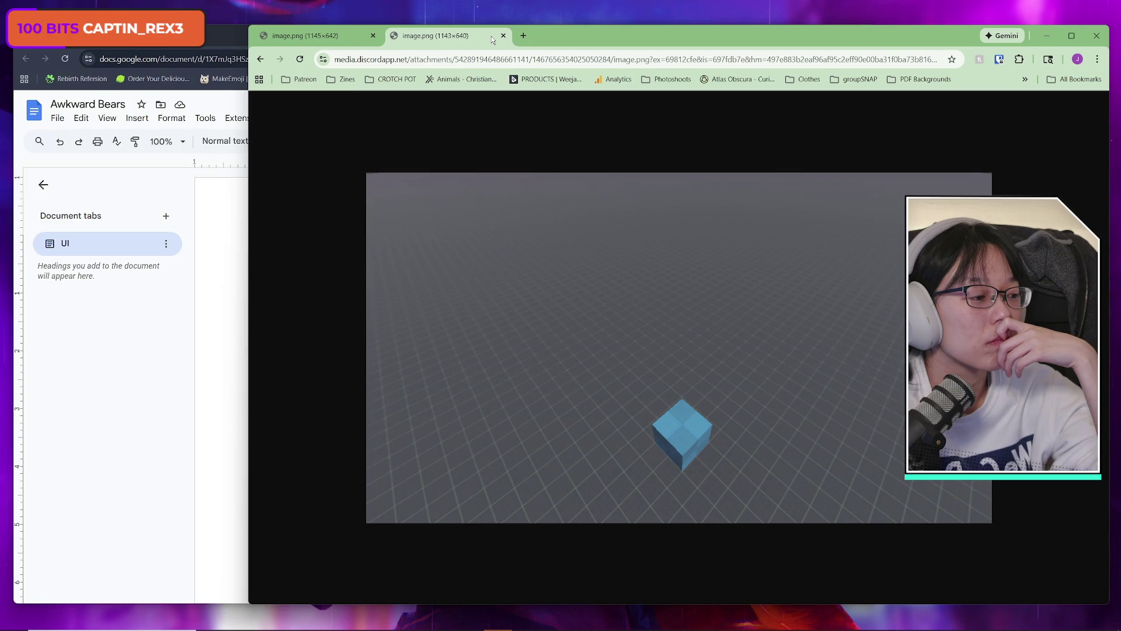
pyautogui.click(345, 41)
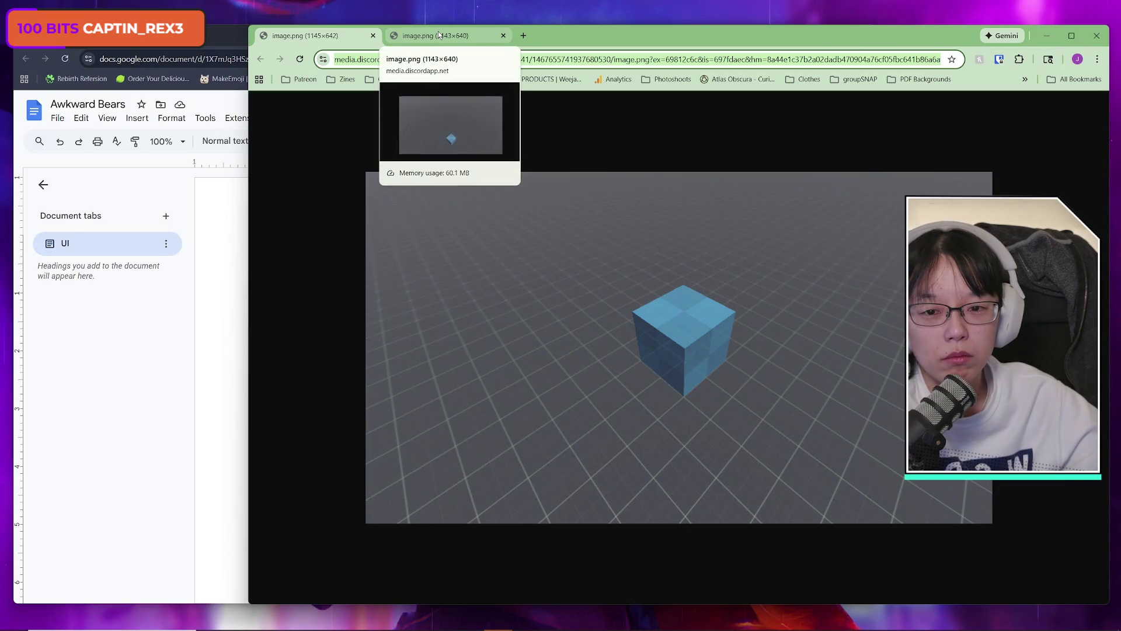
pyautogui.click(439, 35)
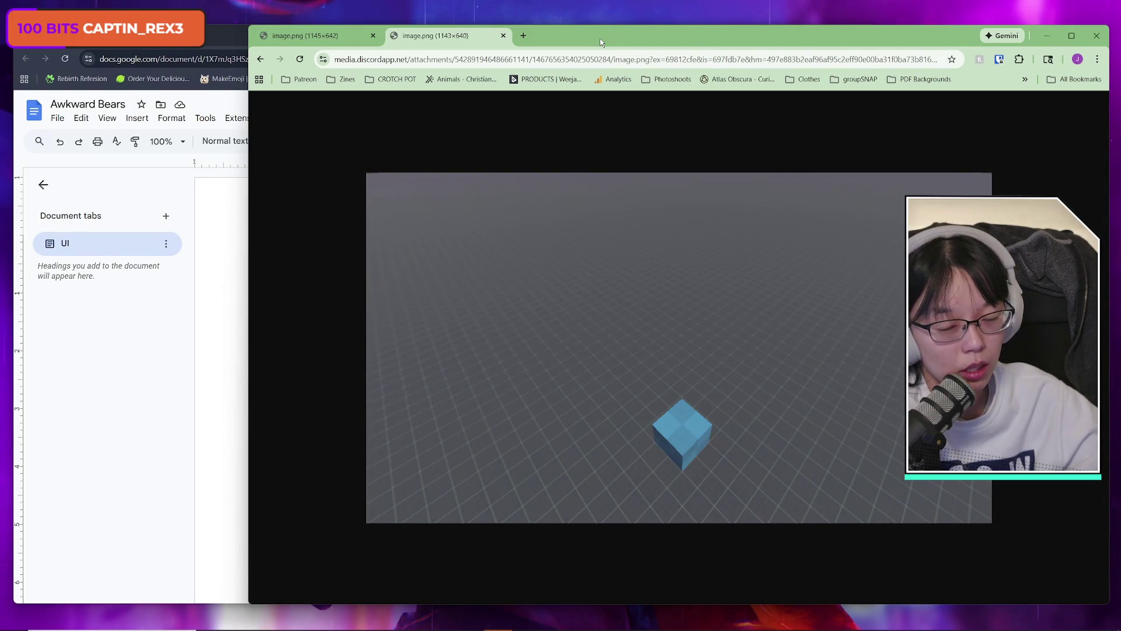
# - Remove the empty bullet and add a document tab named 'Game Loop' to Awkward Bears
pyautogui.click(211, 32)
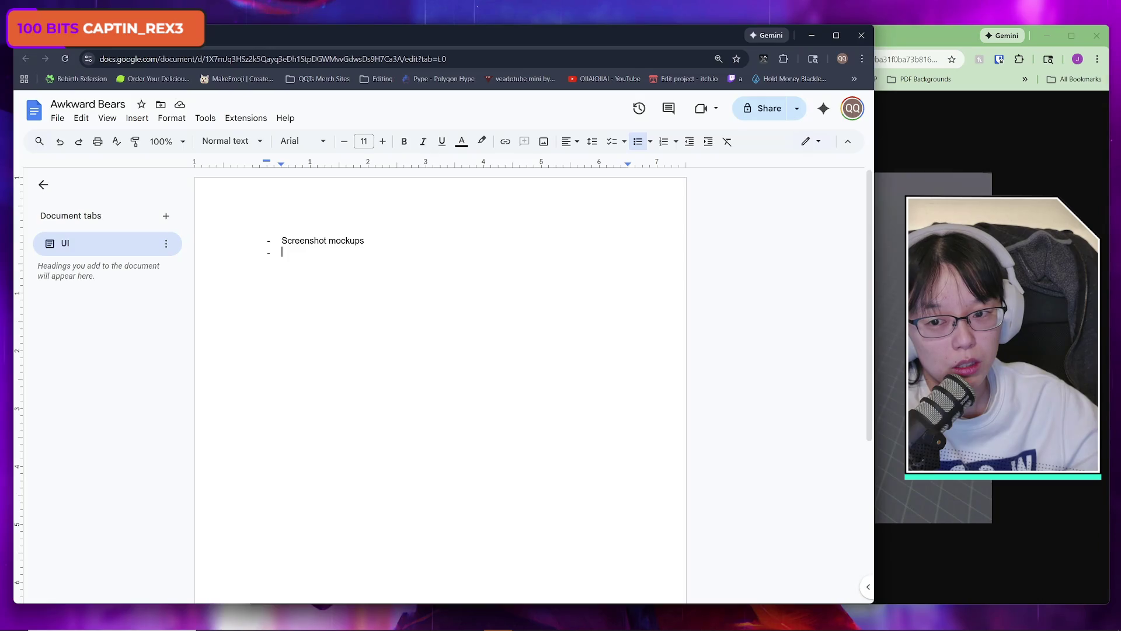
pyautogui.moveTo(215, 34); pyautogui.dragTo(213, 35)
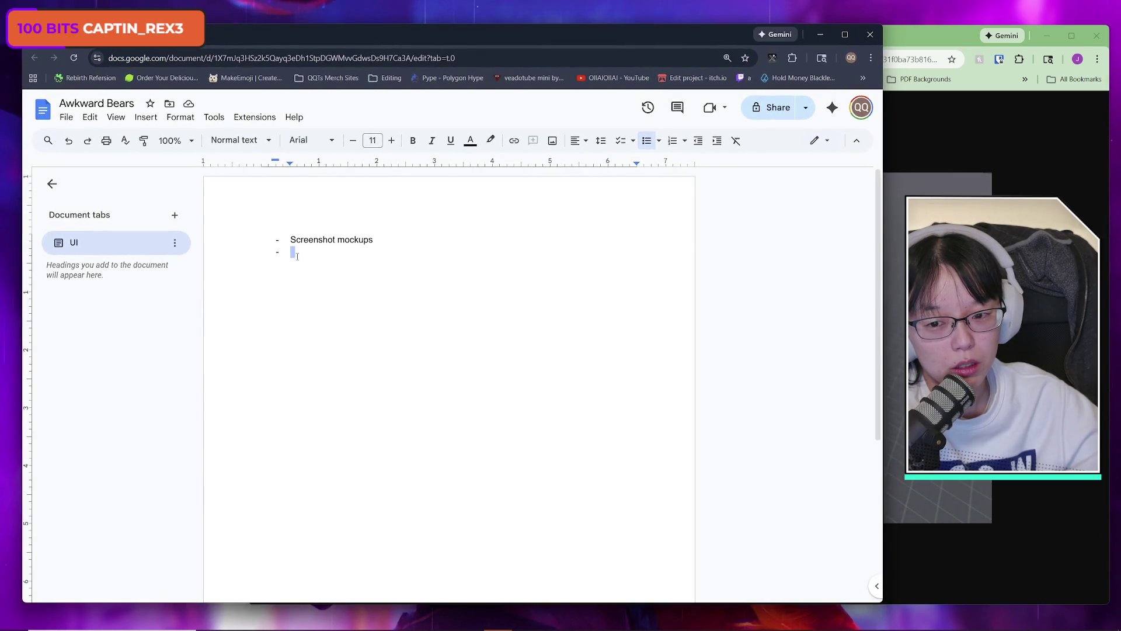
pyautogui.press('BackSpace')
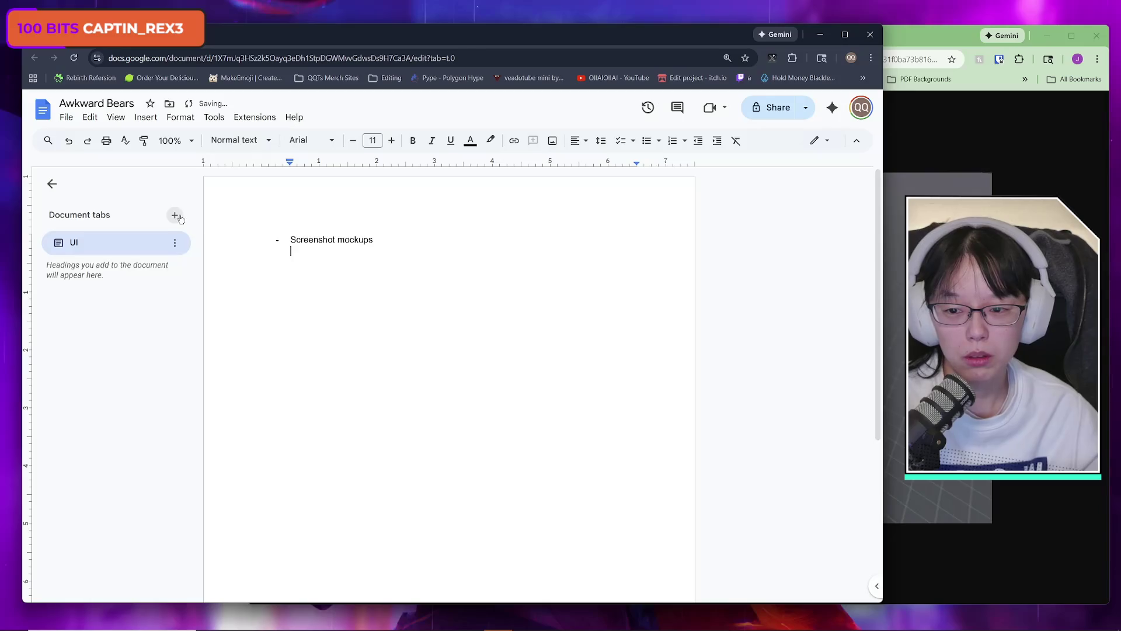
pyautogui.click(175, 214)
pyautogui.write('Game Loop')
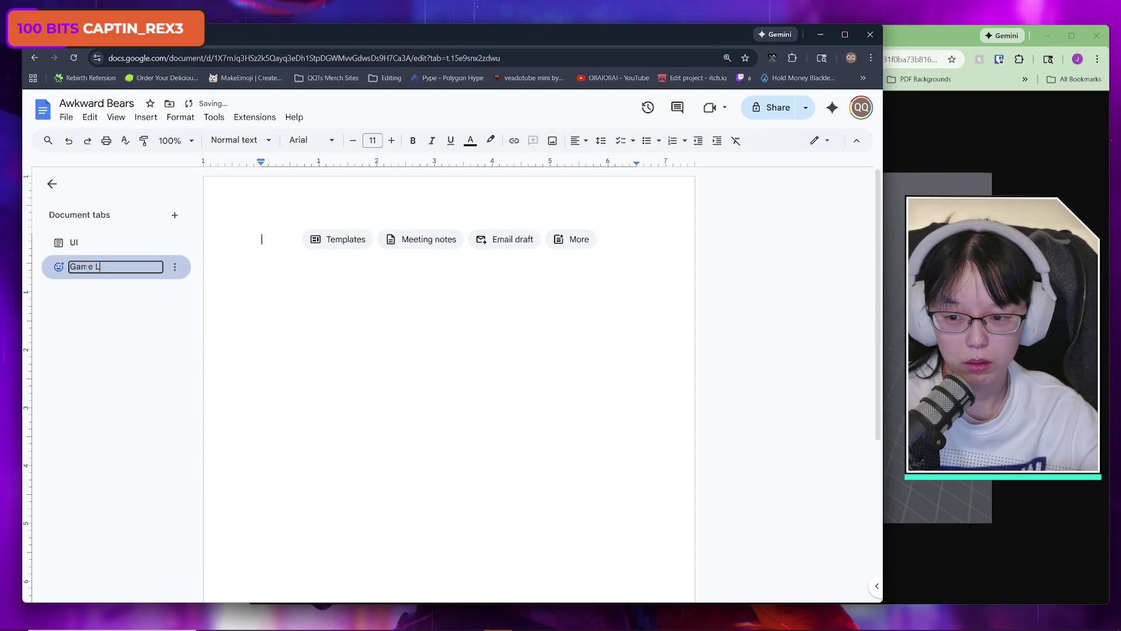
pyautogui.press('Return')
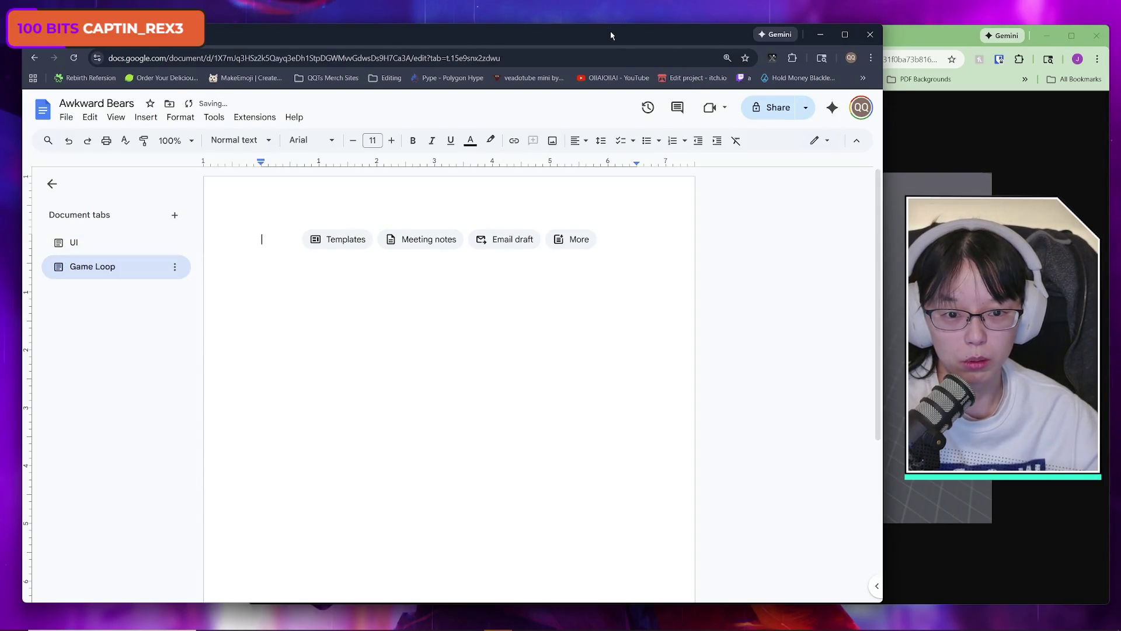
# - Narrow the Awkward Bears document window and return focus to it
pyautogui.moveTo(611, 30)
pyautogui.mouseDown()
pyautogui.moveTo(622, 27)
pyautogui.moveTo(610, 29)
pyautogui.mouseUp()
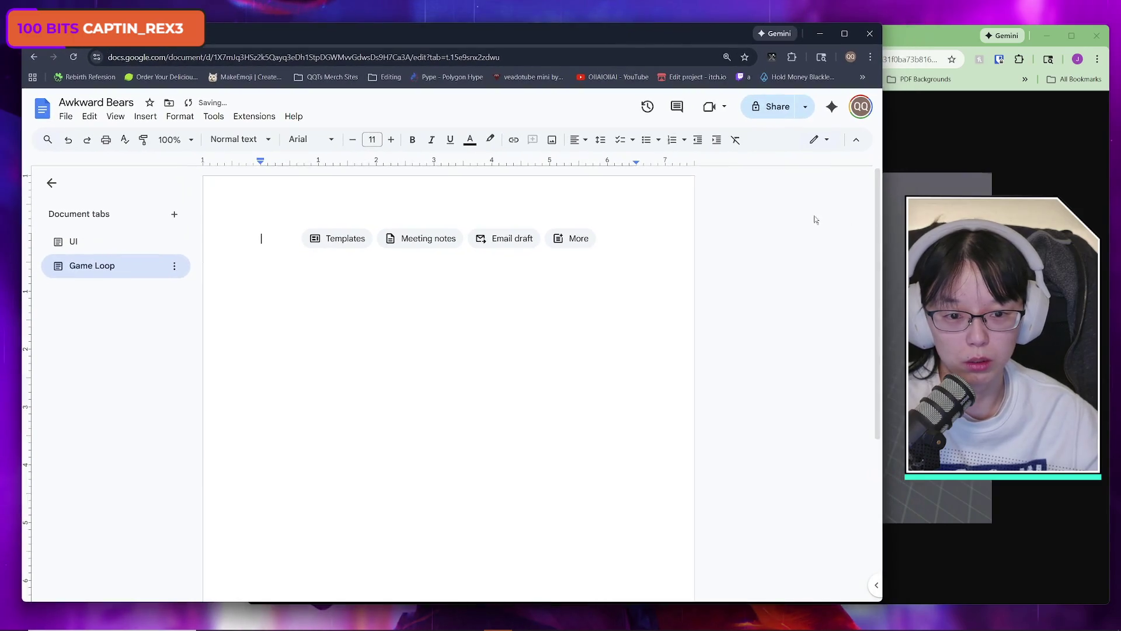
pyautogui.click(65, 117)
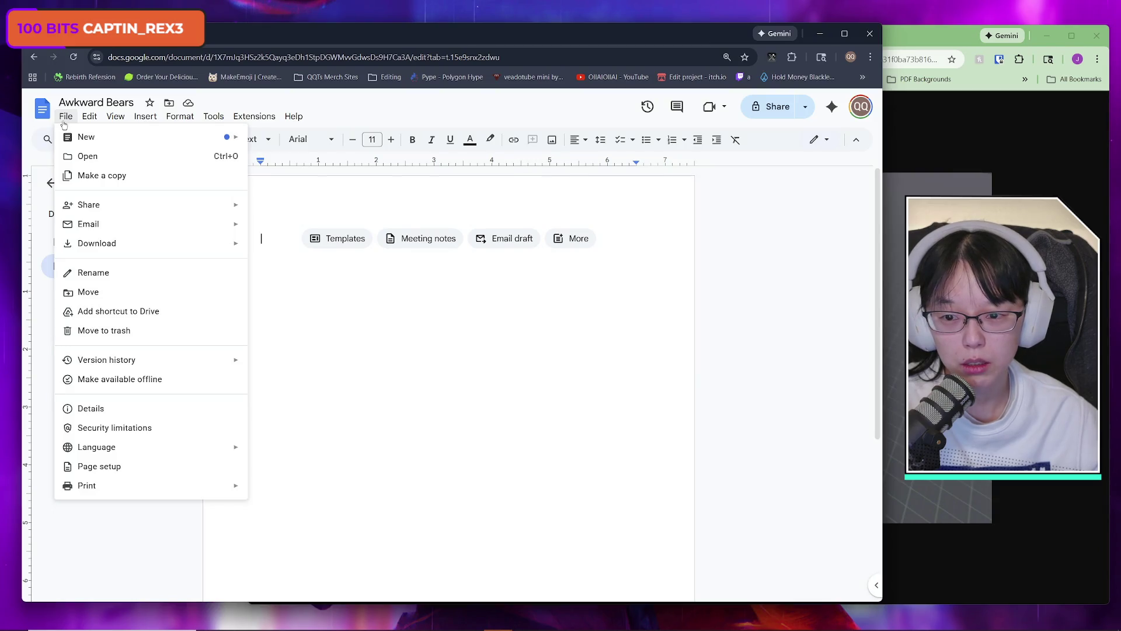
pyautogui.moveTo(132, 137)
pyautogui.click(385, 115)
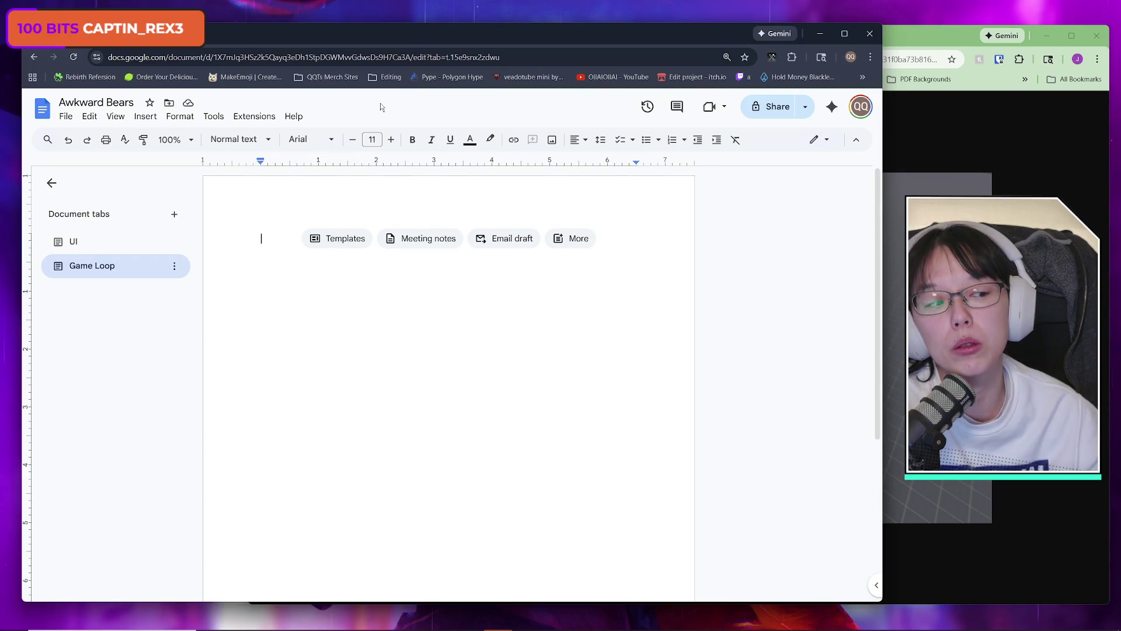
pyautogui.moveTo(885, 312); pyautogui.dragTo(718, 325)
pyautogui.click(775, 33)
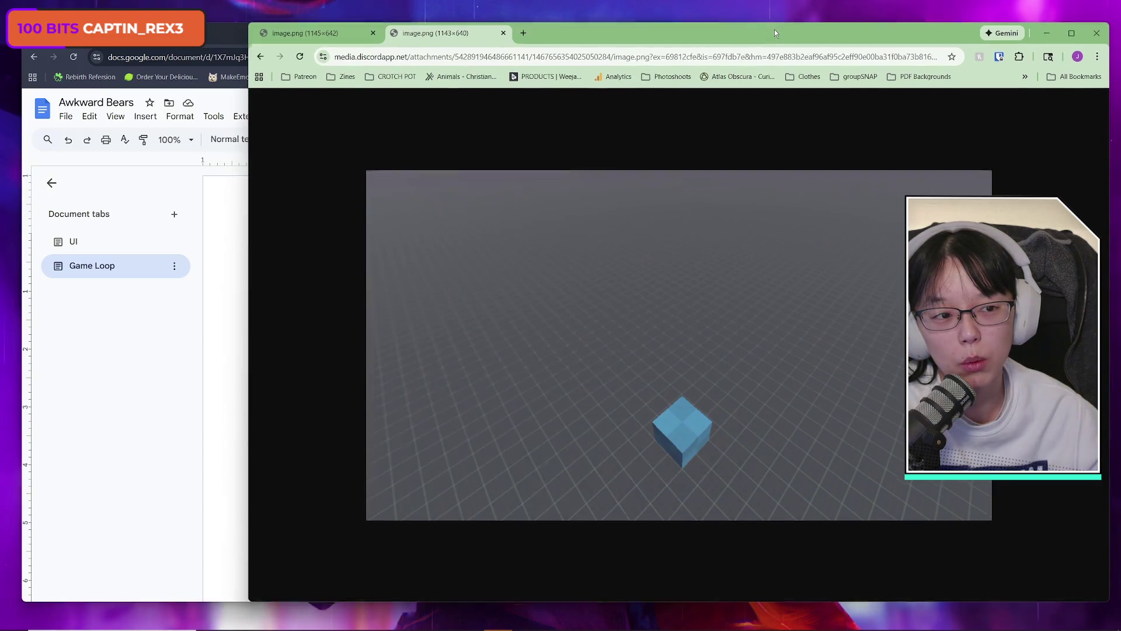
pyautogui.hotkey('alt', 'Tab')
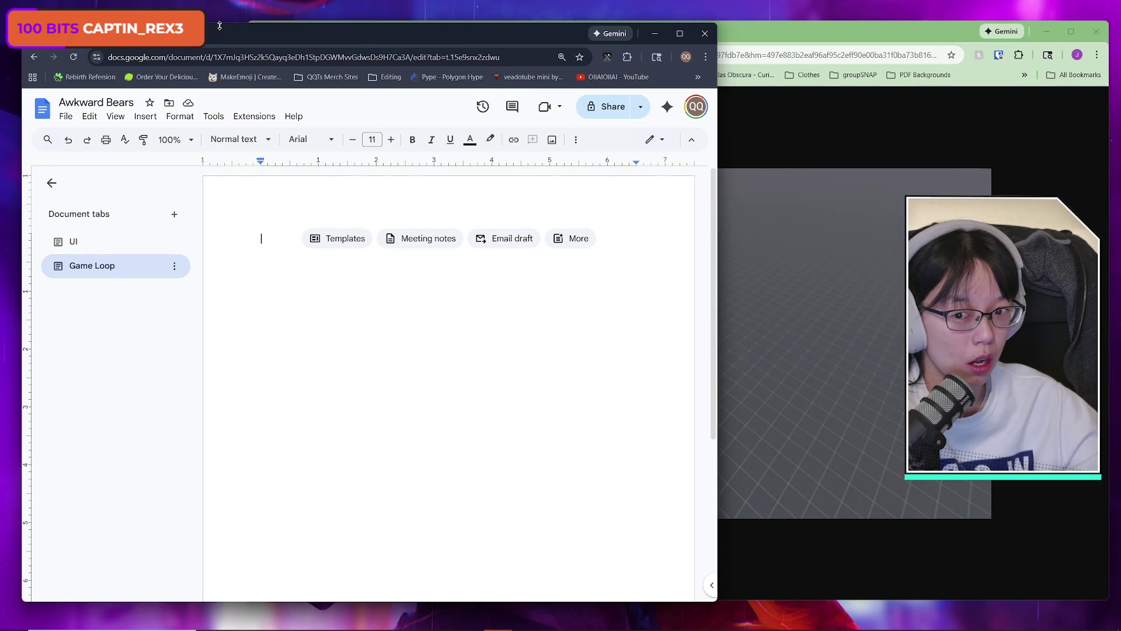
pyautogui.moveTo(236, 37); pyautogui.dragTo(320, 33)
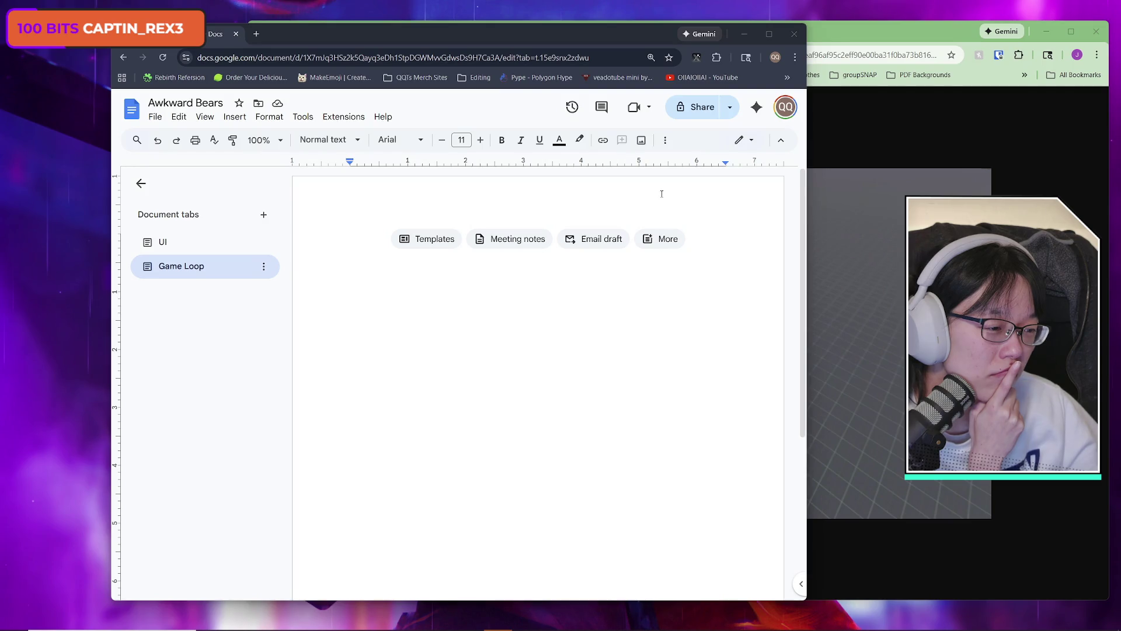
# - Set the Game Loop page color to dark grey in File > Page setup
pyautogui.click(155, 117)
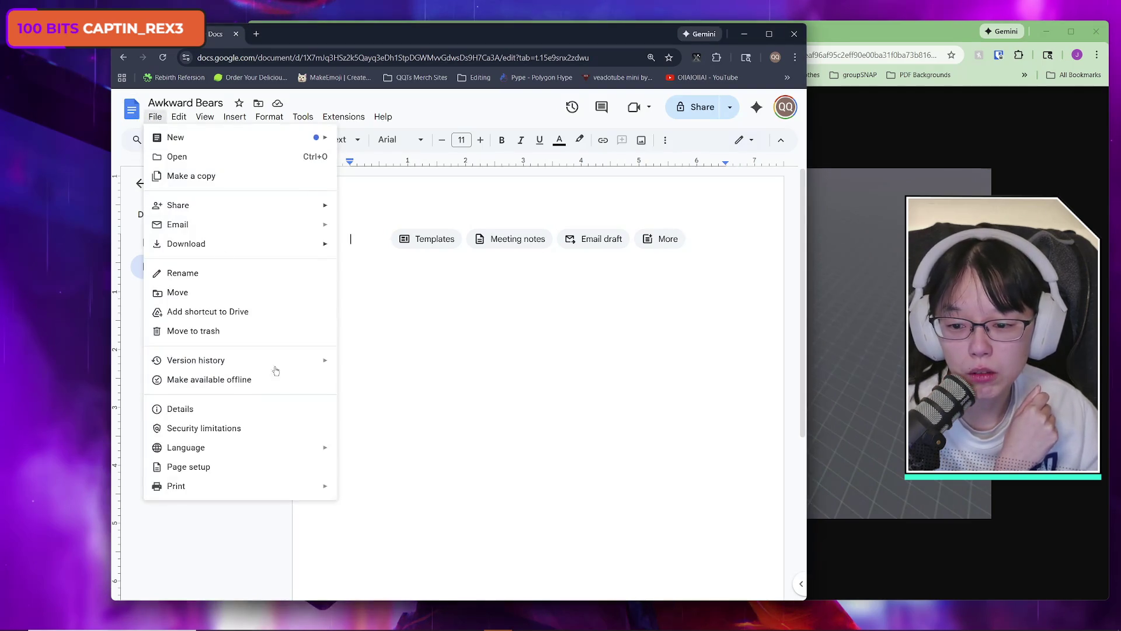
pyautogui.click(257, 467)
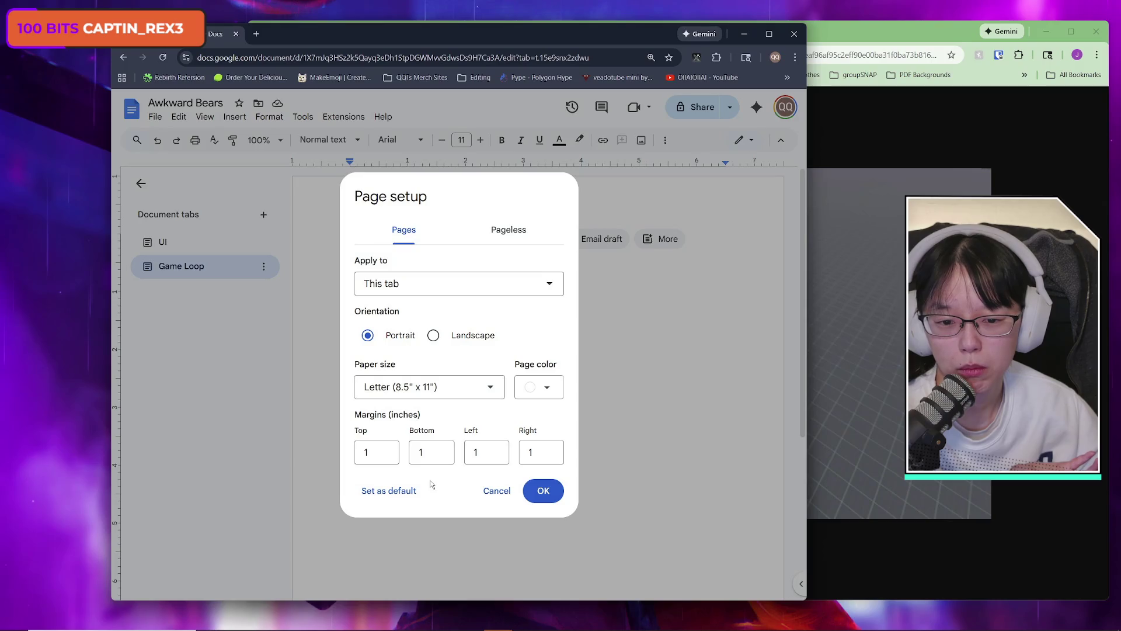
pyautogui.click(547, 387)
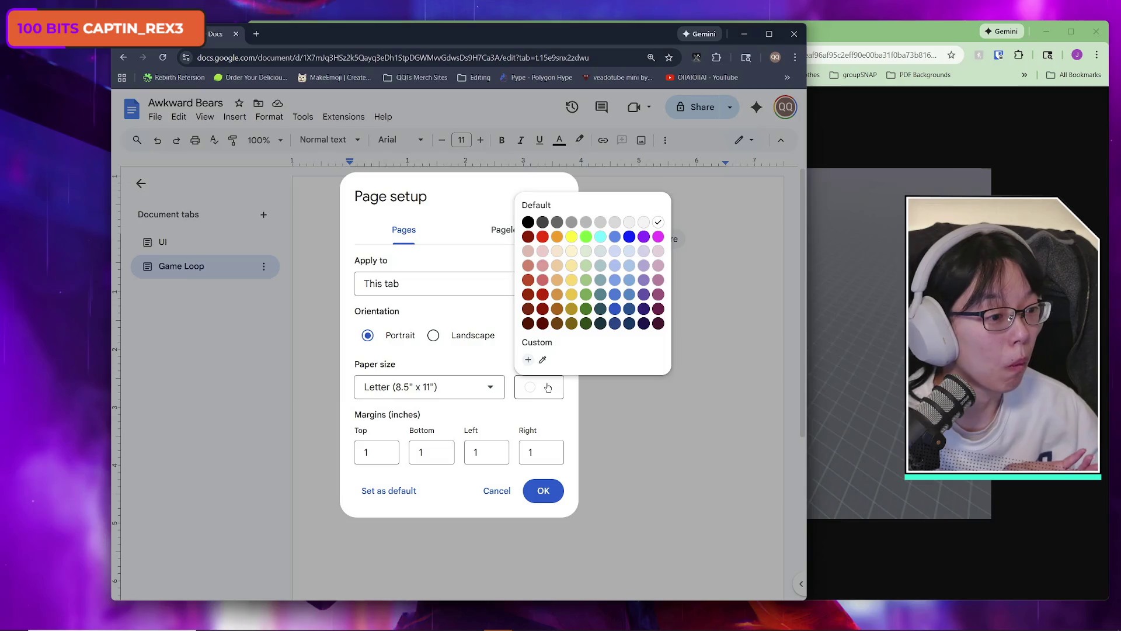
pyautogui.click(543, 221)
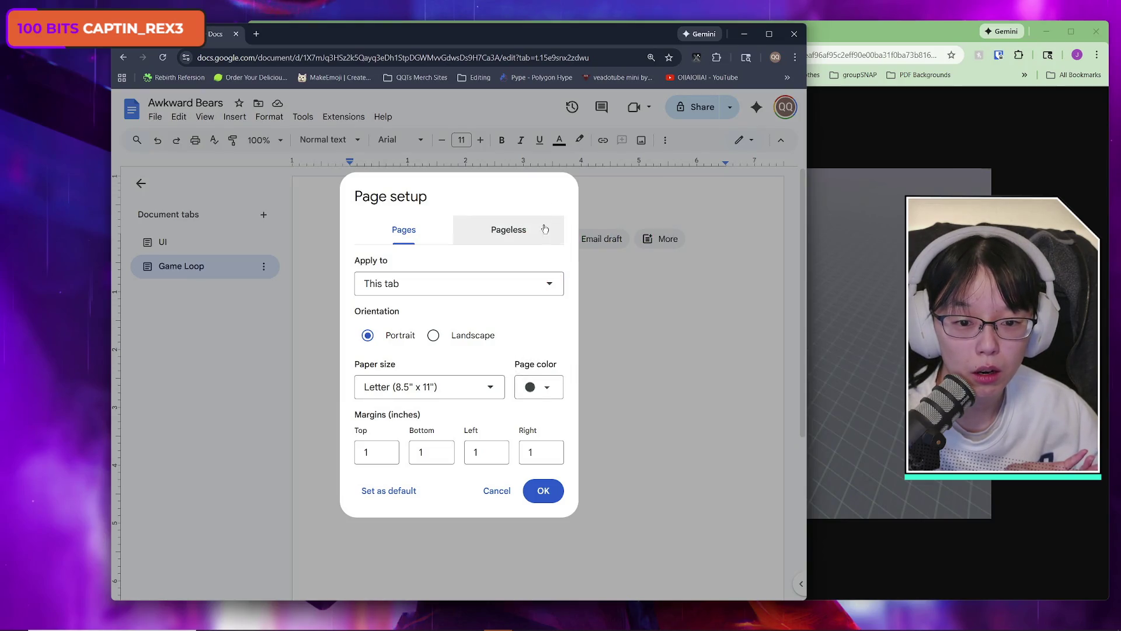
pyautogui.click(538, 496)
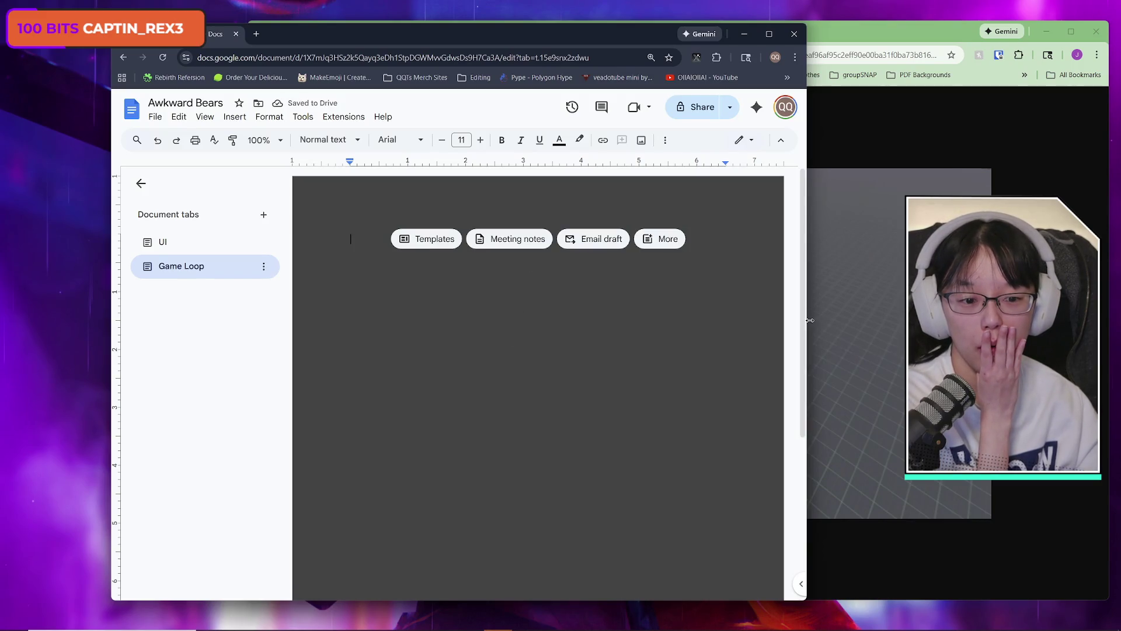
# - Move the Docs window further left and show the Google account panel
pyautogui.moveTo(642, 40); pyautogui.dragTo(556, 37)
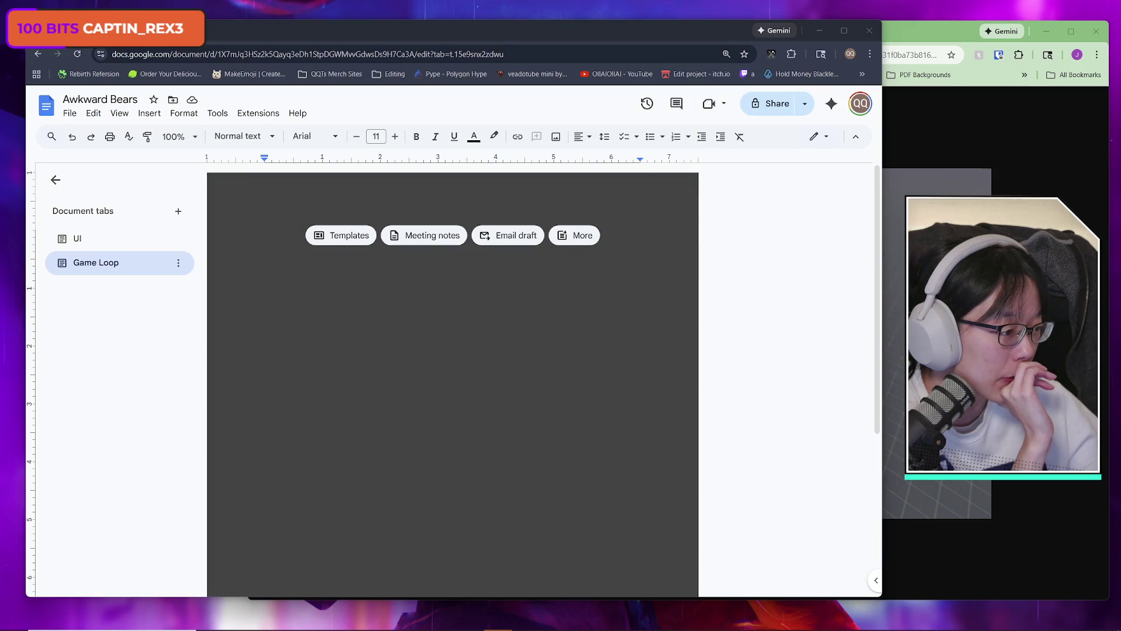
pyautogui.click(863, 106)
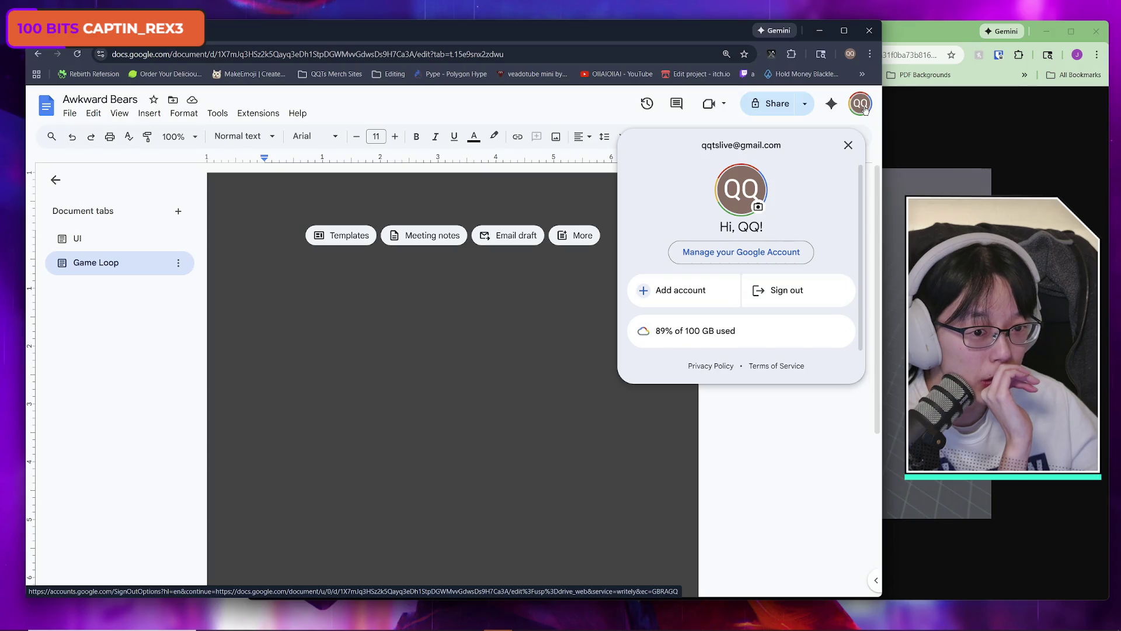
# - Open 'Manage your Google Account' in a new tab, detach it into its own window, and return to Docs
pyautogui.click(865, 109)
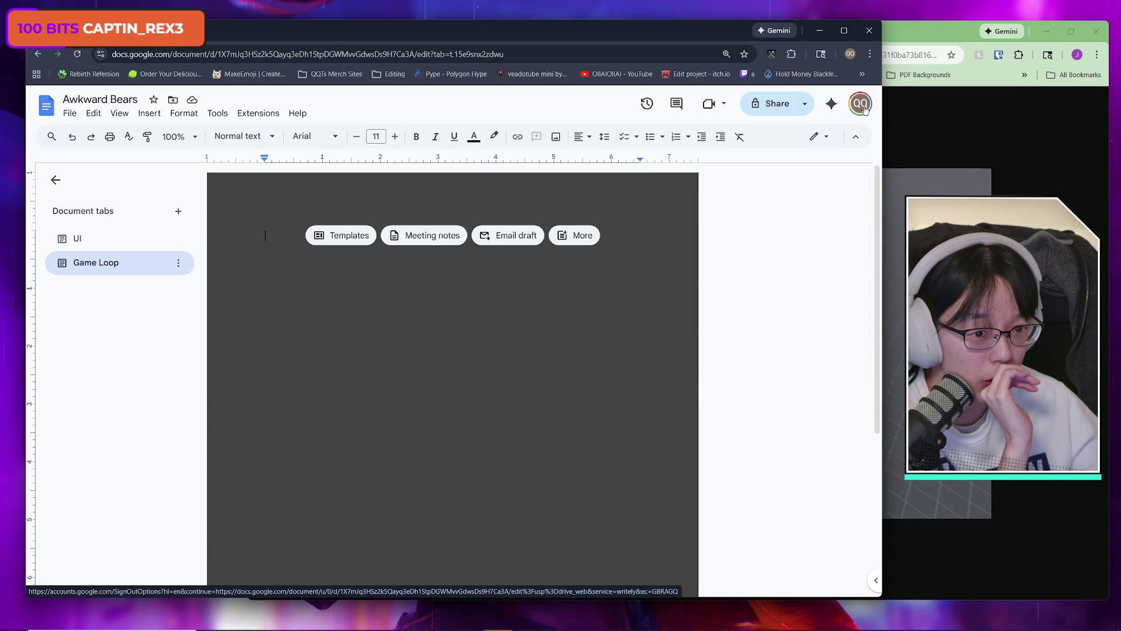
pyautogui.click(865, 110)
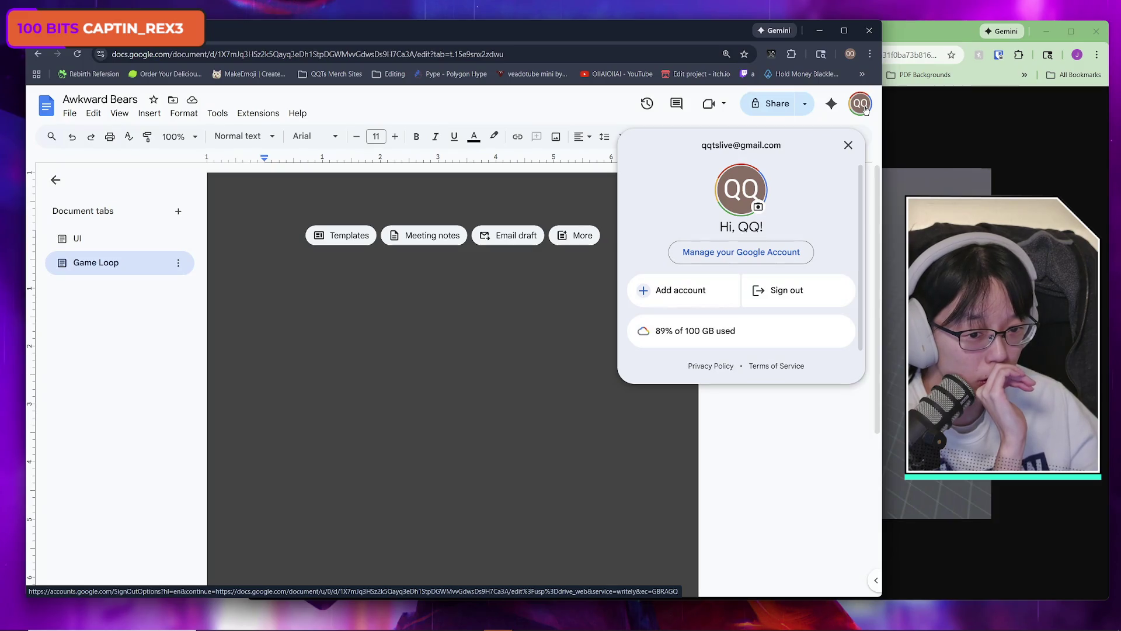
pyautogui.rightClick(777, 252)
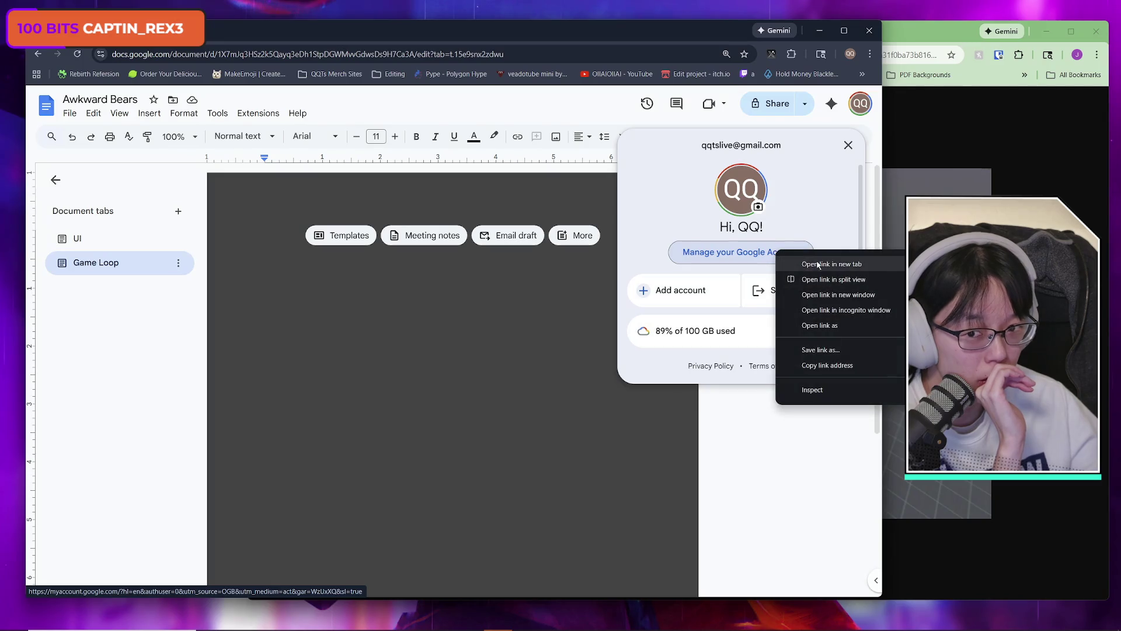
pyautogui.click(785, 261)
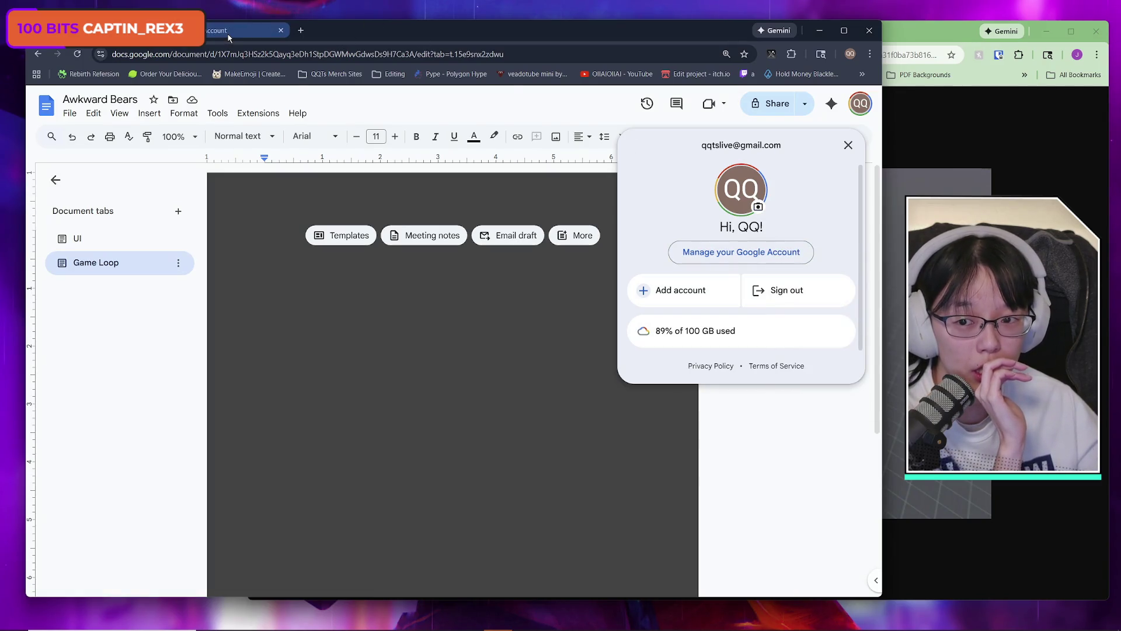
pyautogui.moveTo(229, 32); pyautogui.dragTo(229, 3)
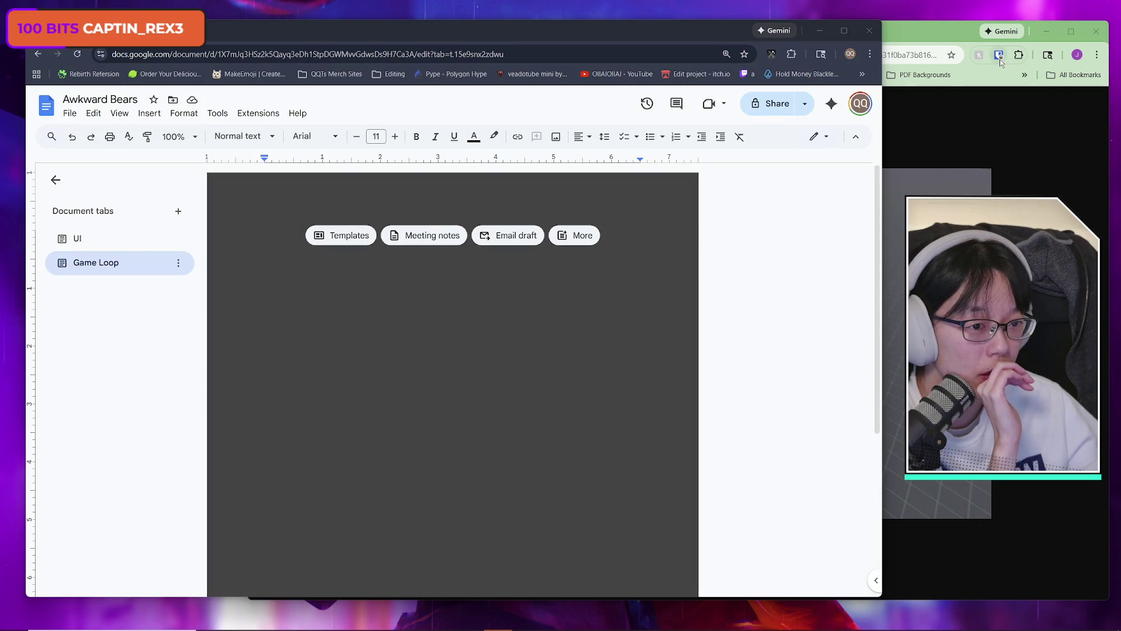
pyautogui.click(1024, 50)
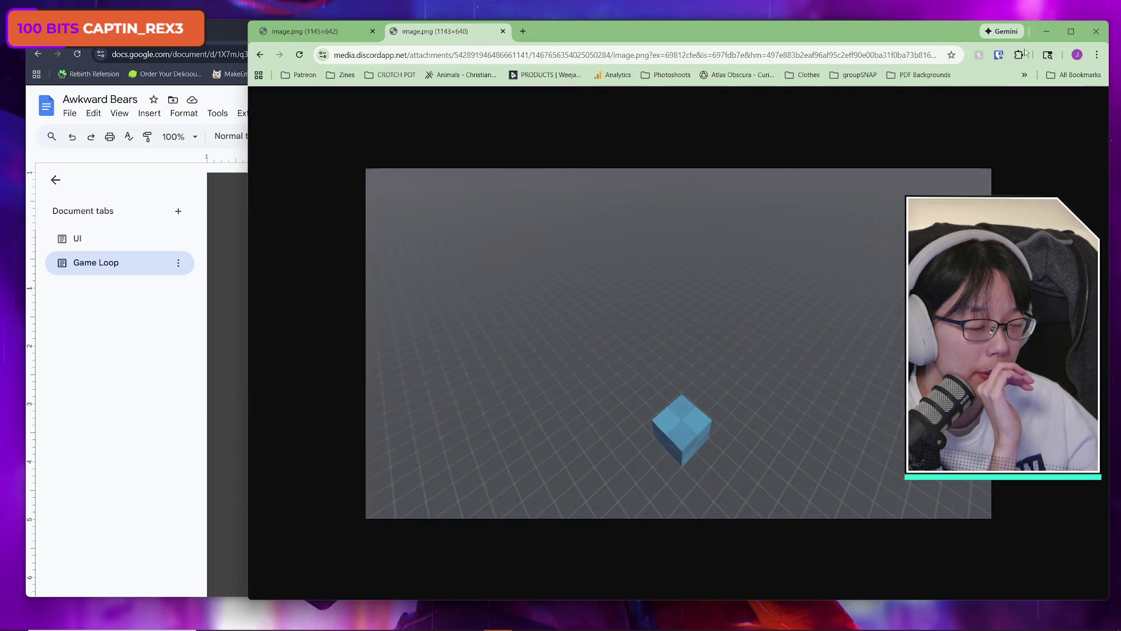
pyautogui.click(227, 30)
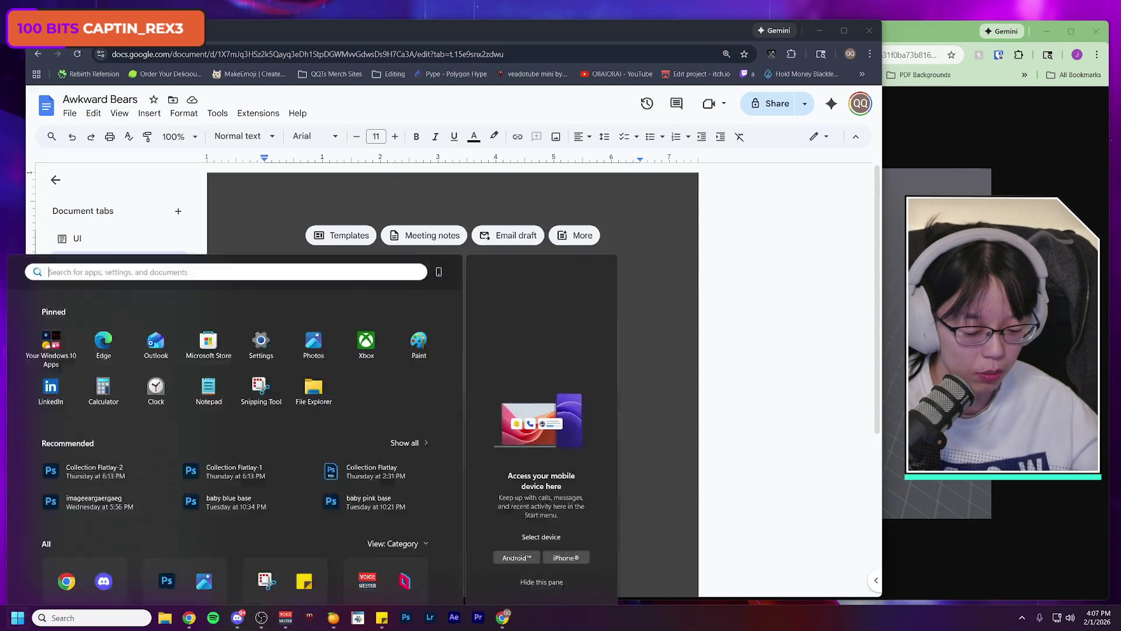
pyautogui.press('super')
pyautogui.press('Escape')
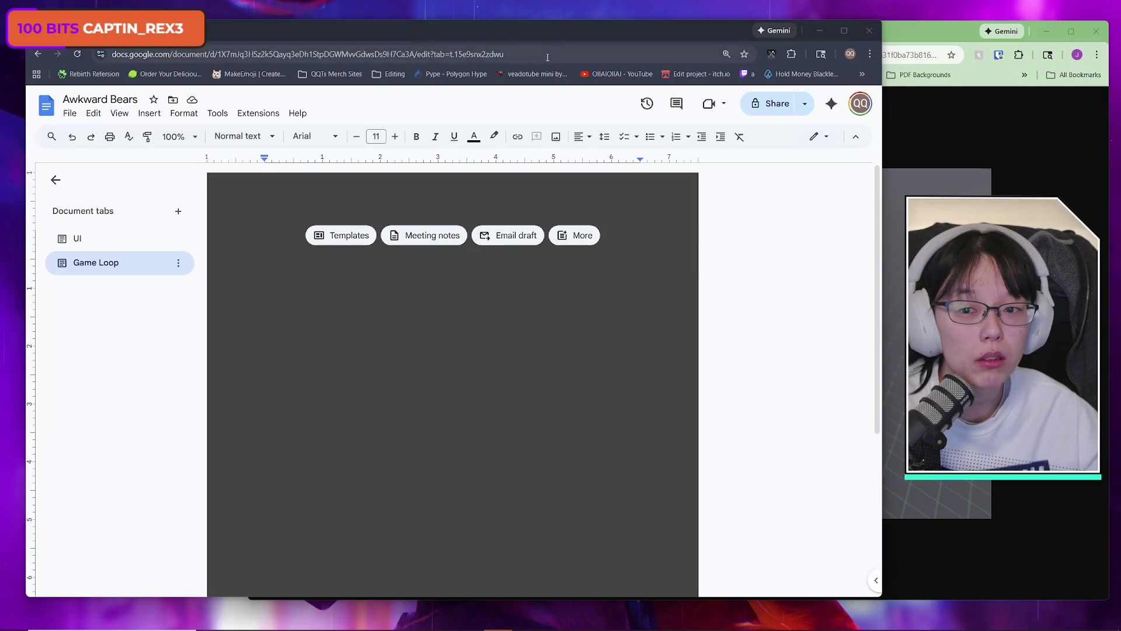
# - Reload Docs, reset the Game Loop page color to white, and shift the reference image window left
pyautogui.click(74, 55)
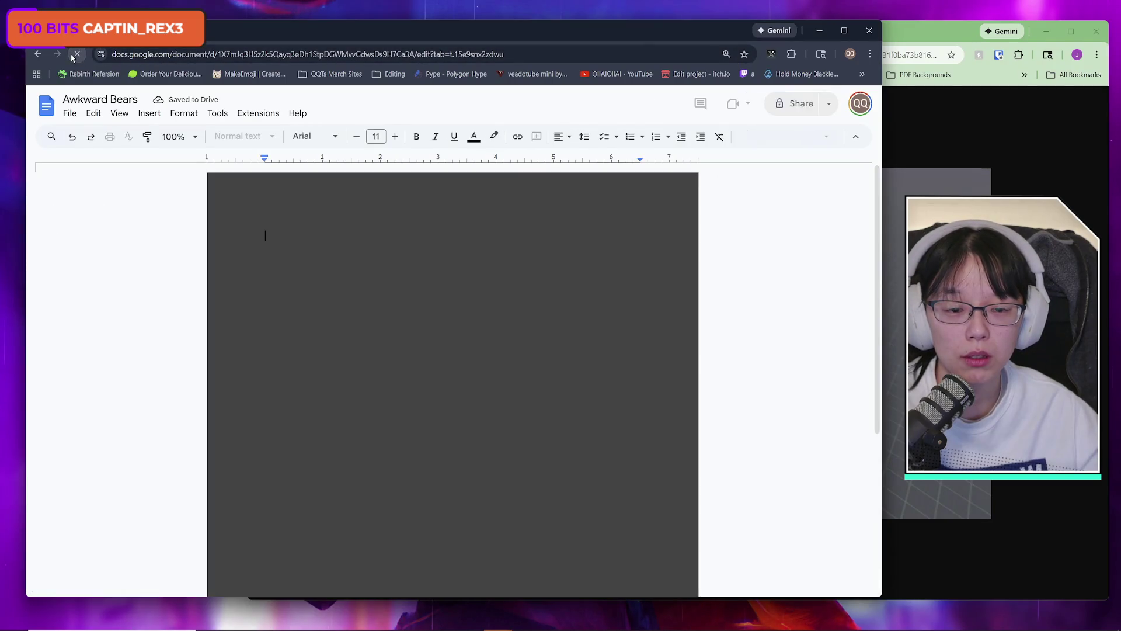
pyautogui.click(70, 113)
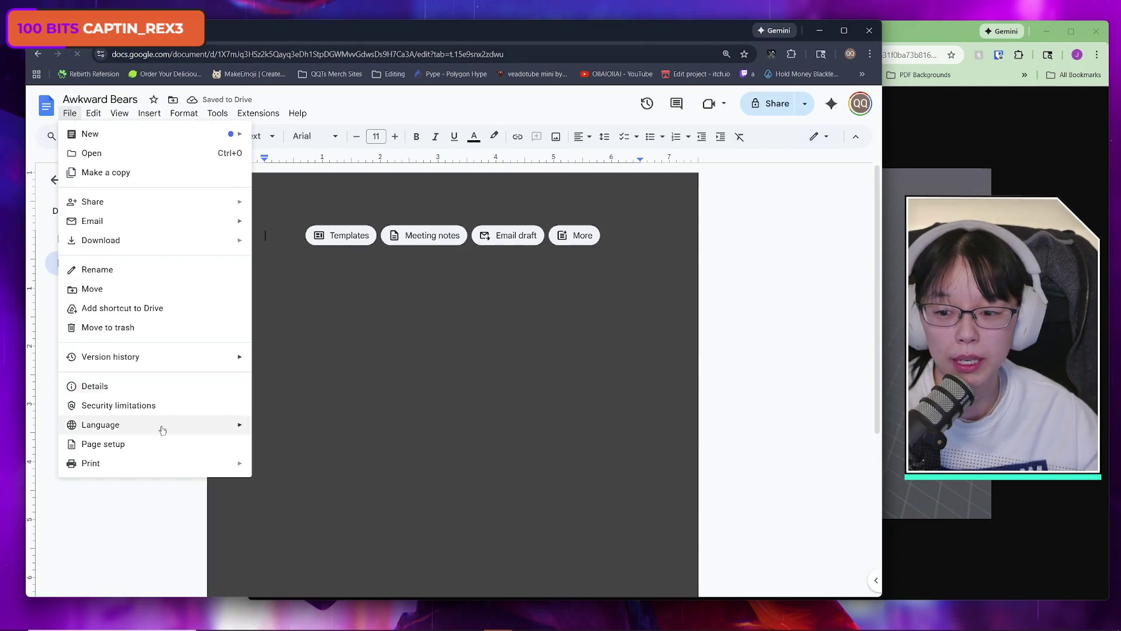
pyautogui.moveTo(160, 427)
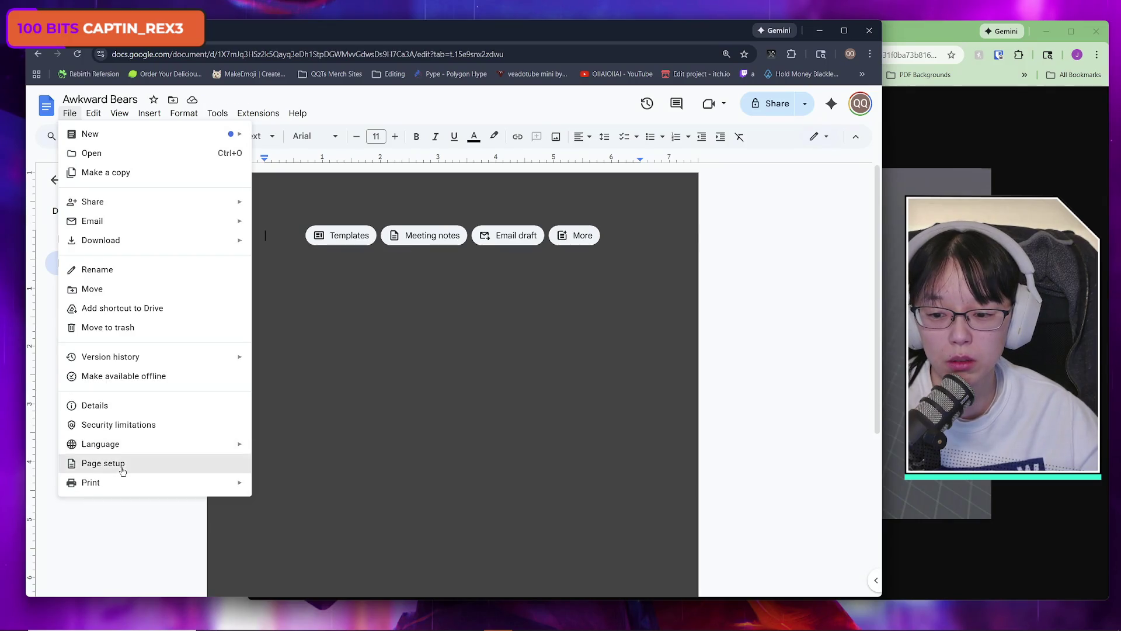
pyautogui.click(124, 447)
pyautogui.click(535, 384)
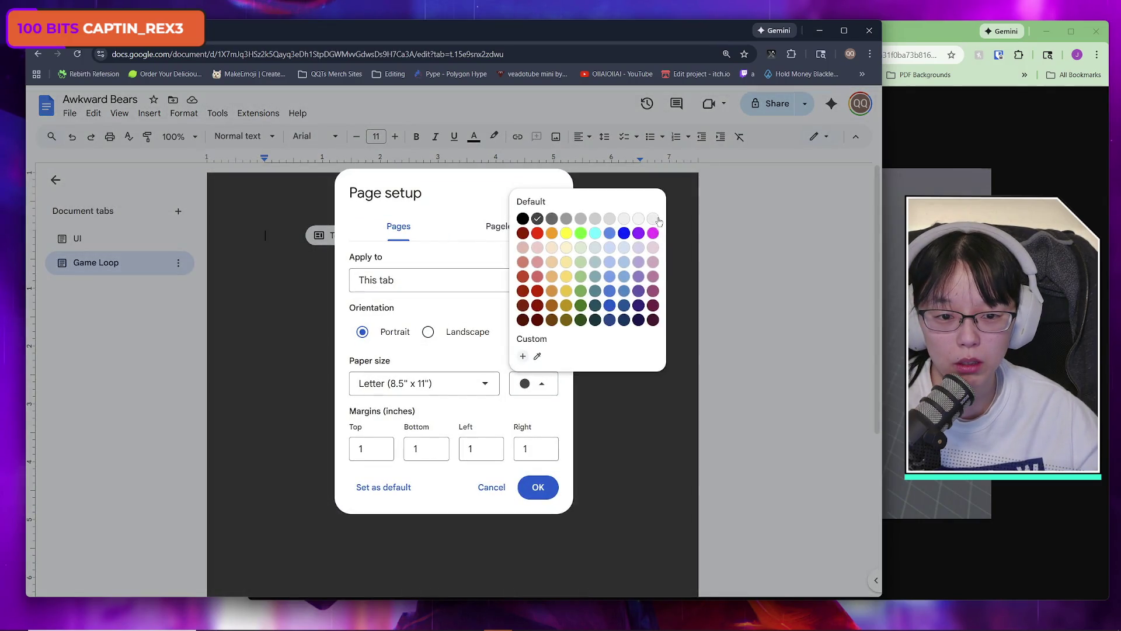
pyautogui.click(655, 218)
pyautogui.click(554, 490)
pyautogui.moveTo(912, 36); pyautogui.dragTo(738, 43)
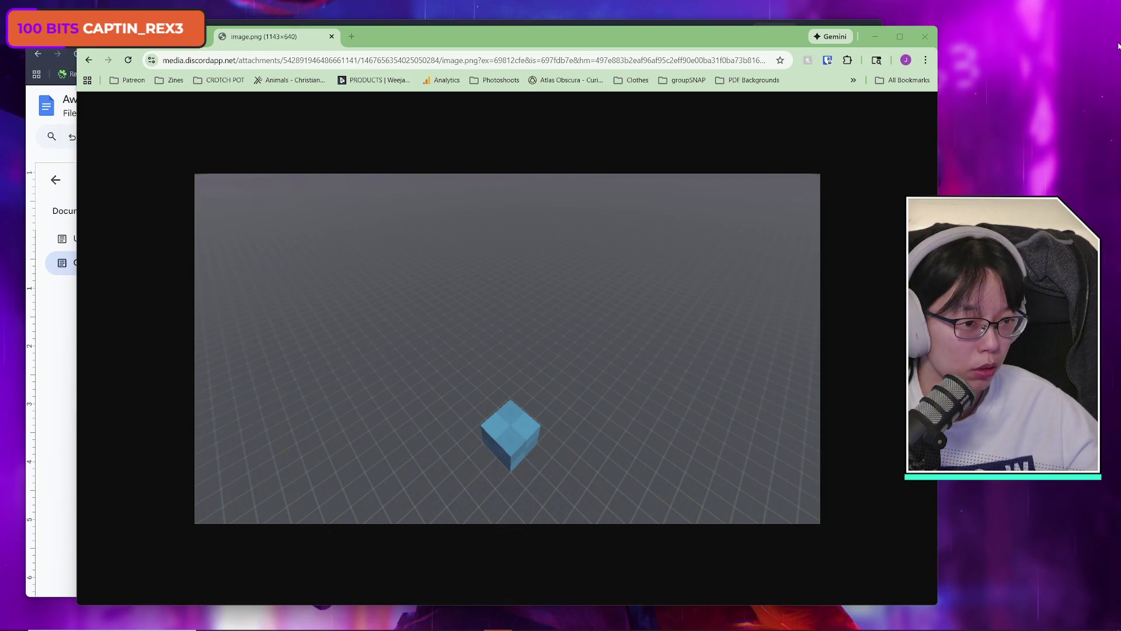
pyautogui.click(612, 34)
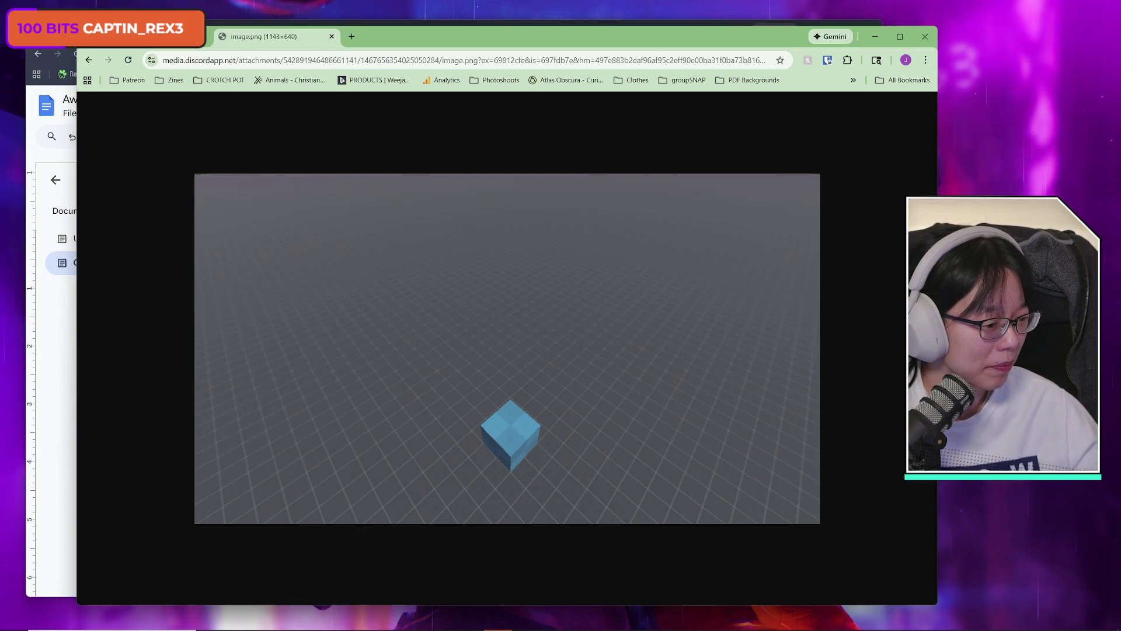
# - Drive the blue player cube around the white cubes with W/A/S/D, then close the game window
pyautogui.press('w')
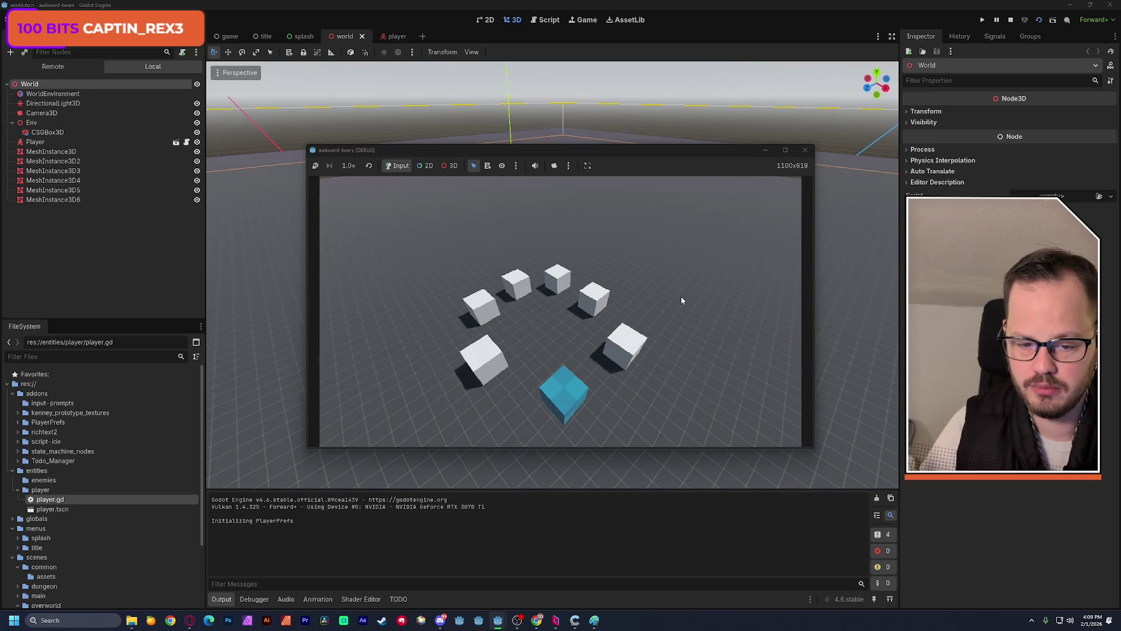
pyautogui.press('a')
pyautogui.press('s')
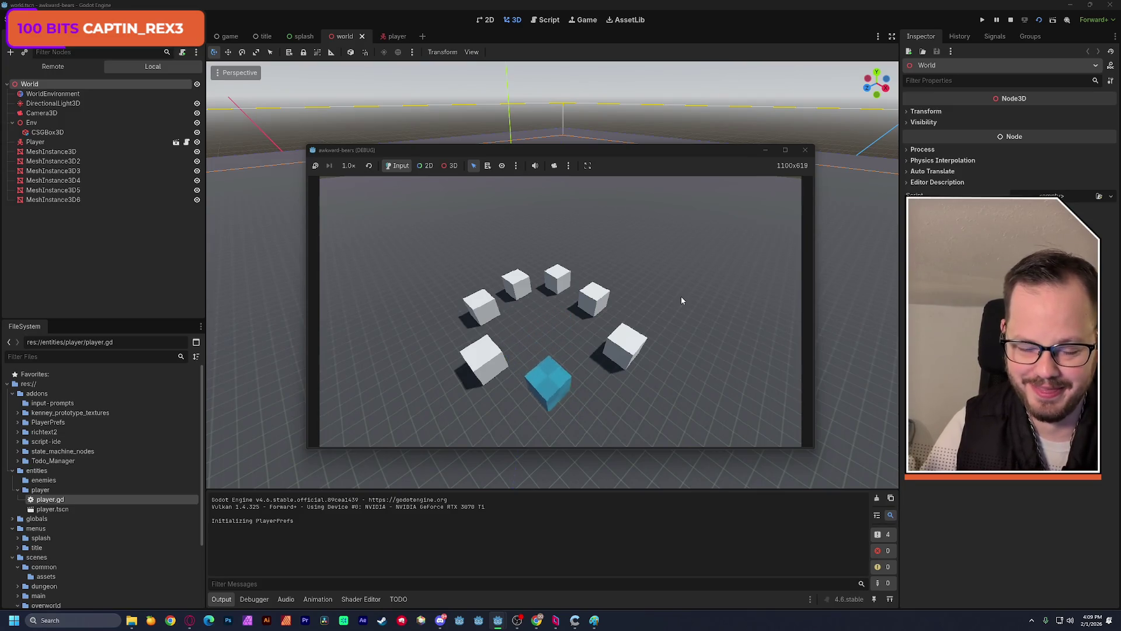
pyautogui.press('d')
pyautogui.press('s')
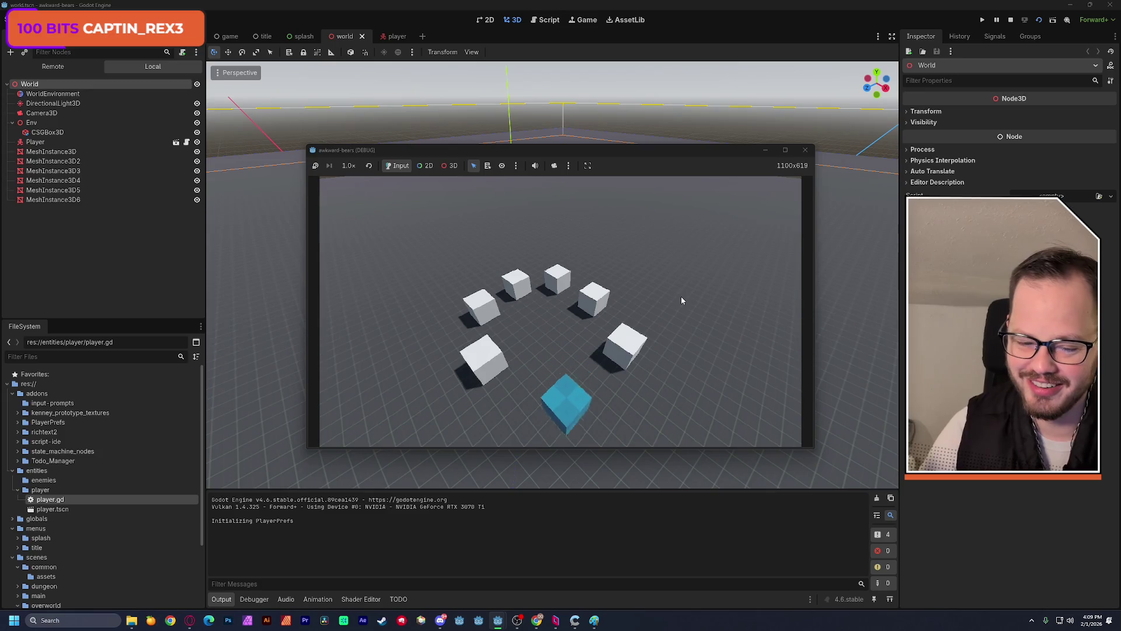
pyautogui.press('a')
pyautogui.press('s')
pyautogui.press('w')
pyautogui.press('d')
pyautogui.press('w')
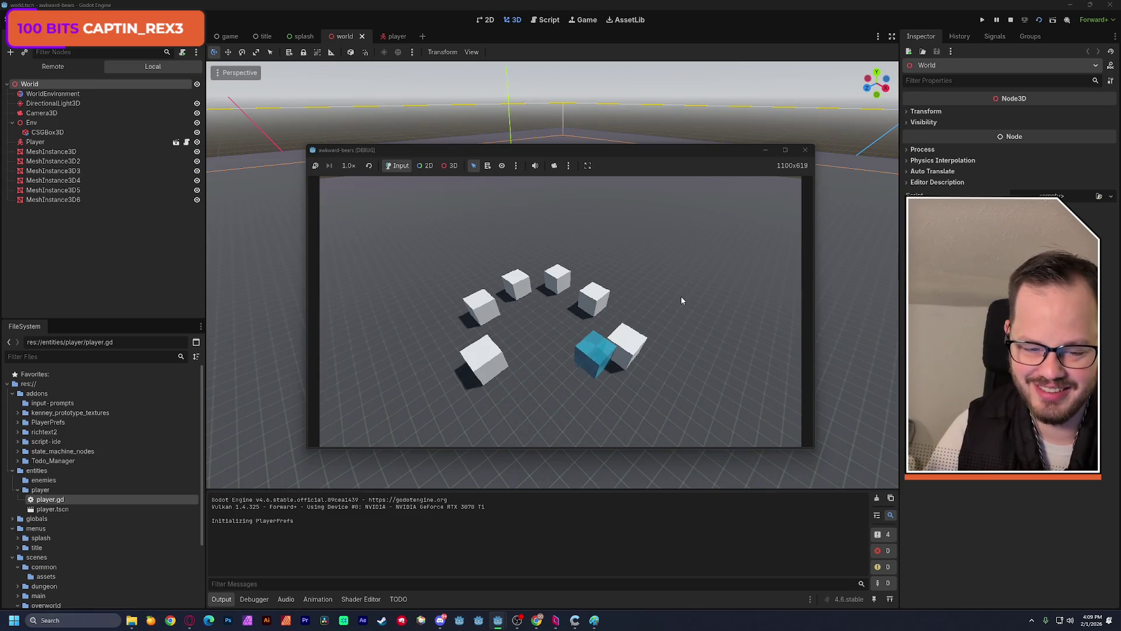
pyautogui.press('a')
pyautogui.press('s')
pyautogui.press('s')
pyautogui.press('d')
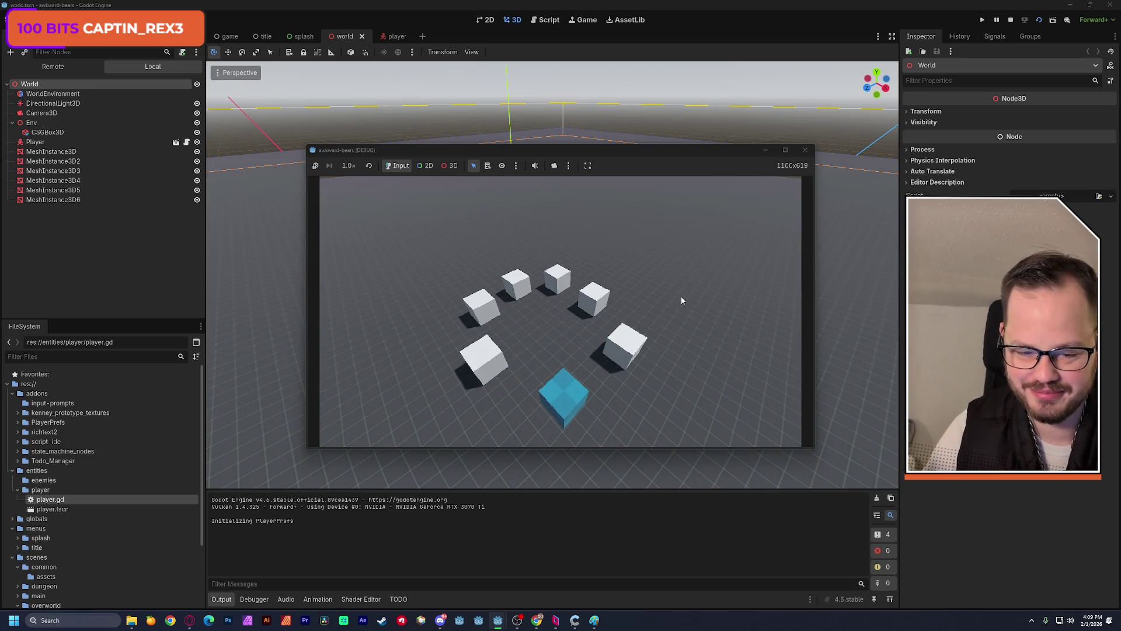
pyautogui.press('s')
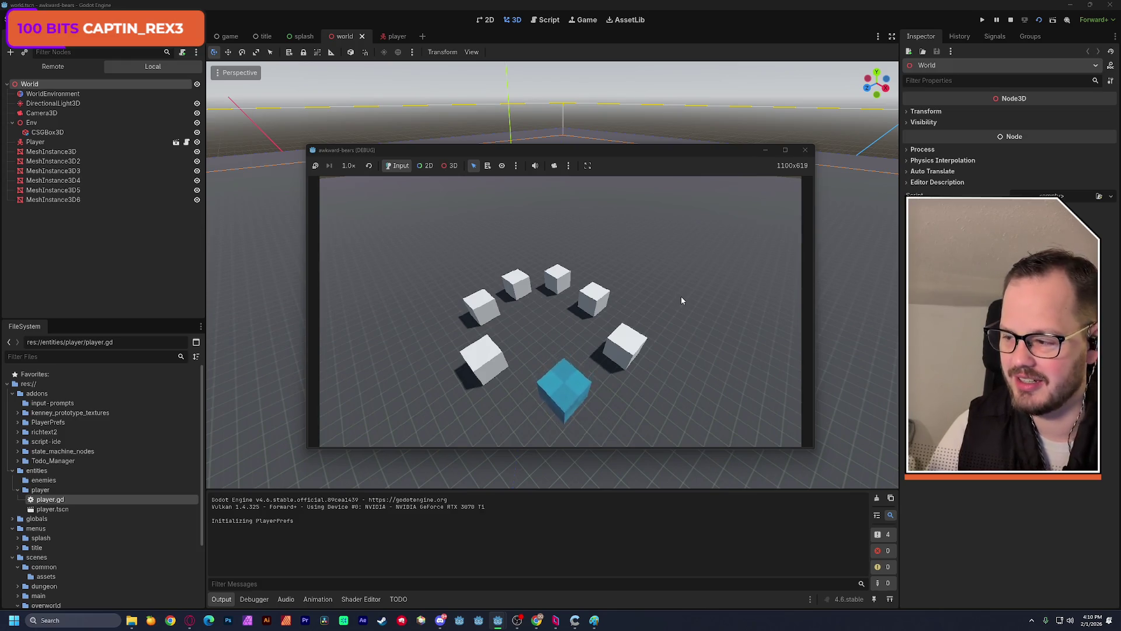
pyautogui.press('w')
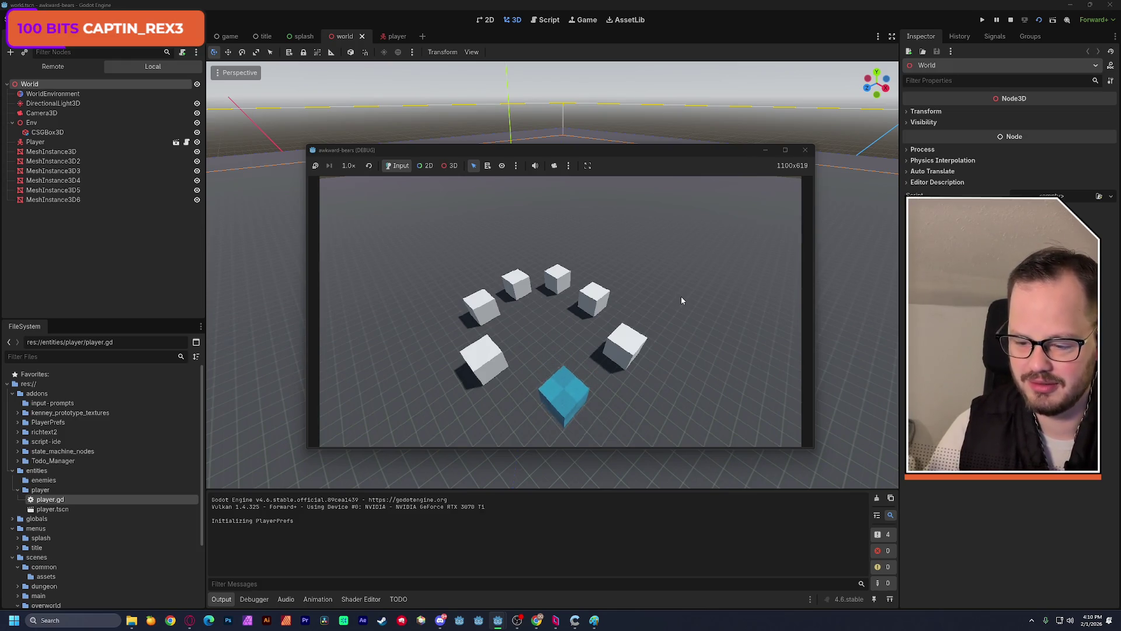
pyautogui.press('a')
pyautogui.press('a')
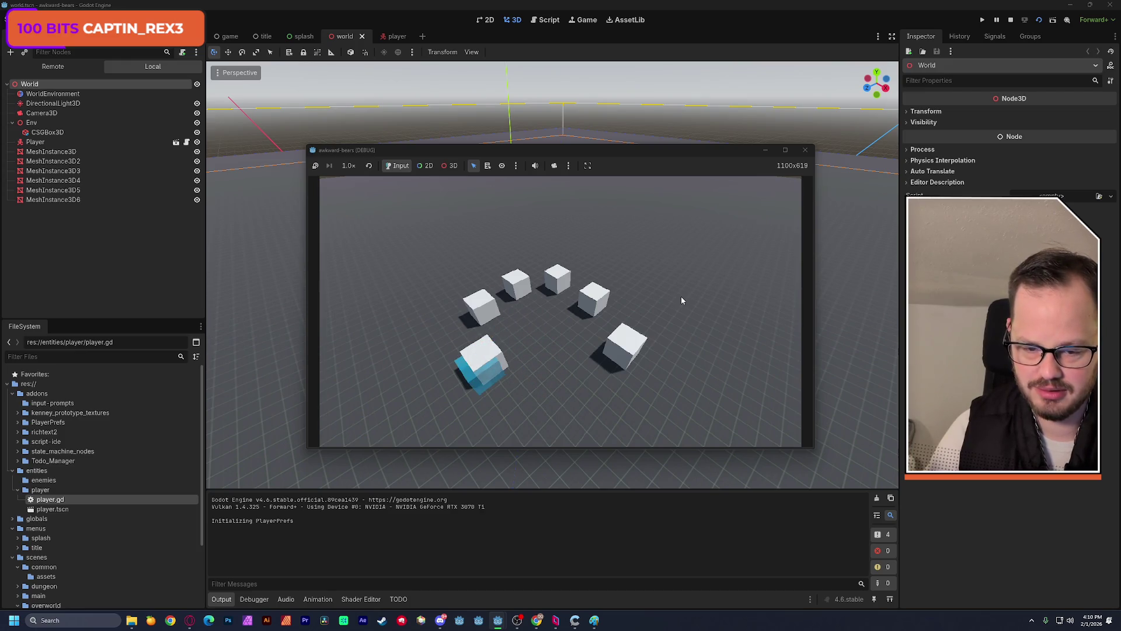
pyautogui.press('w')
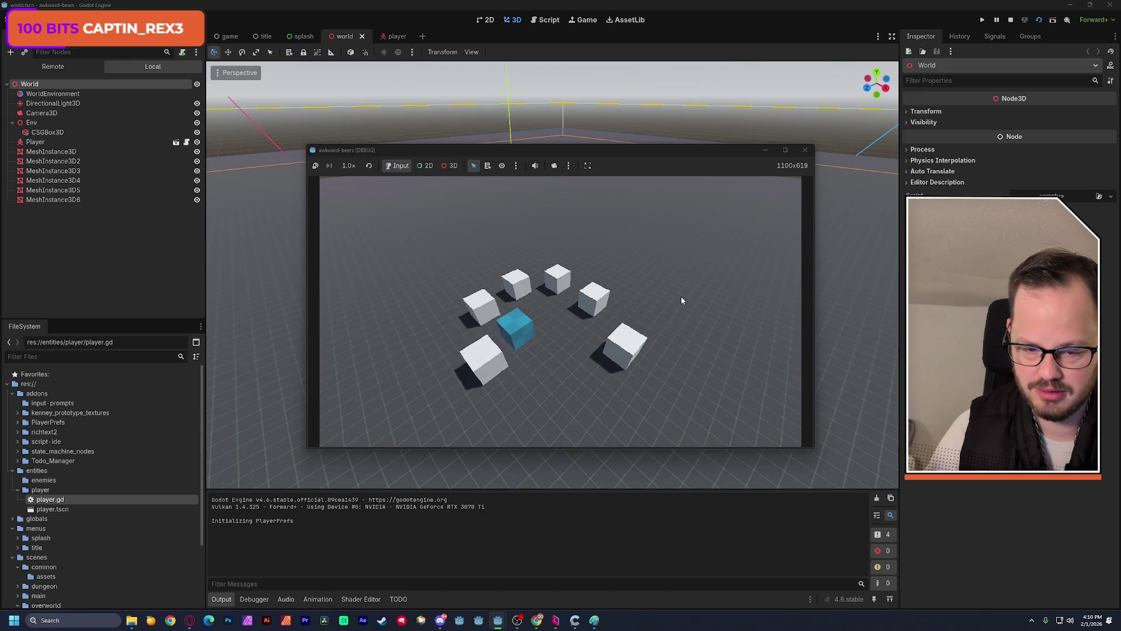
pyautogui.press('s')
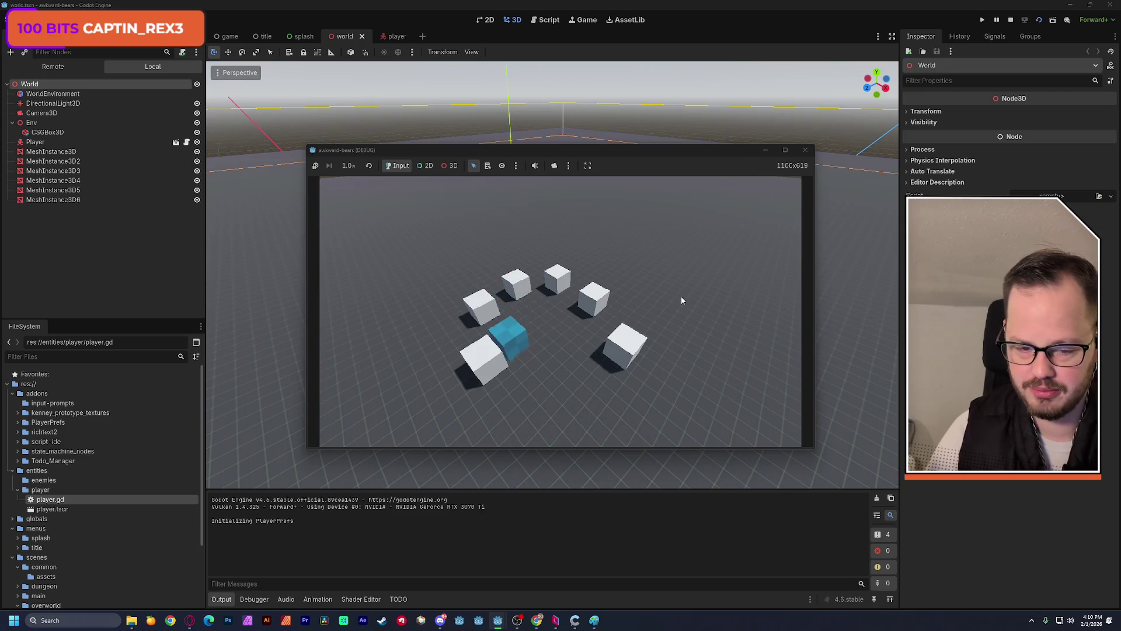
pyautogui.press('d')
pyautogui.press('s')
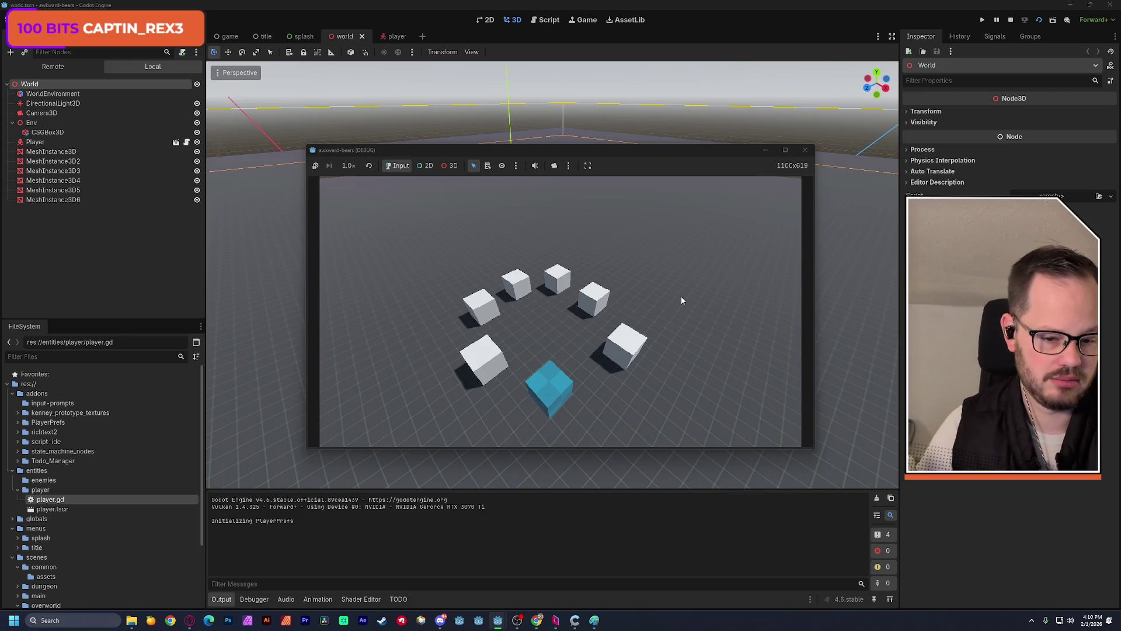
pyautogui.press('a')
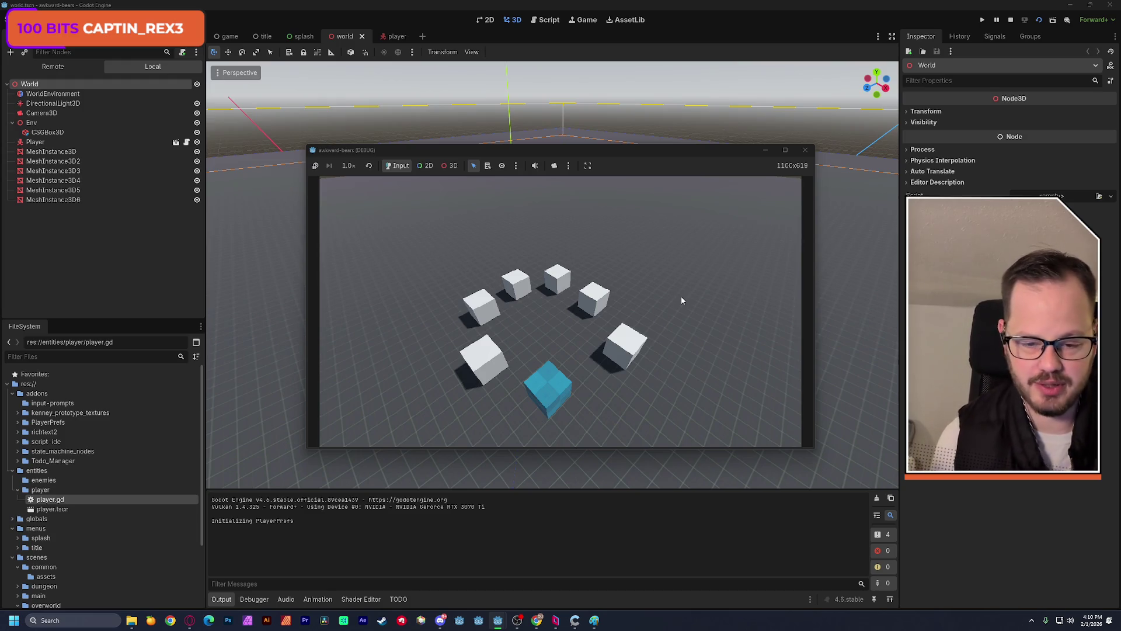
pyautogui.press('w')
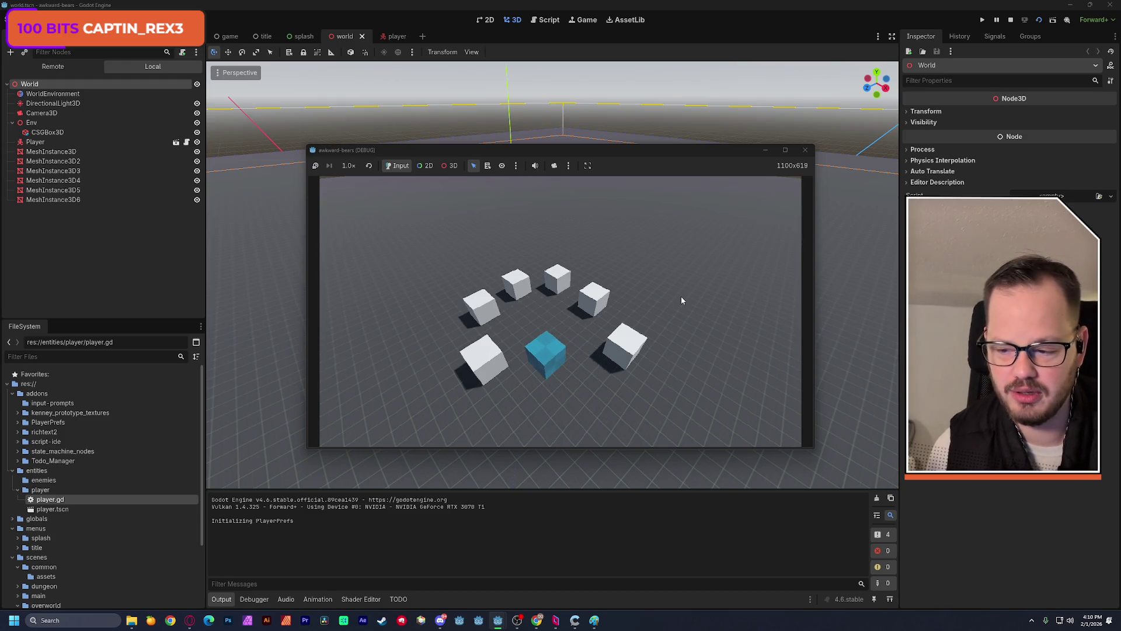
pyautogui.press('d')
pyautogui.press('w')
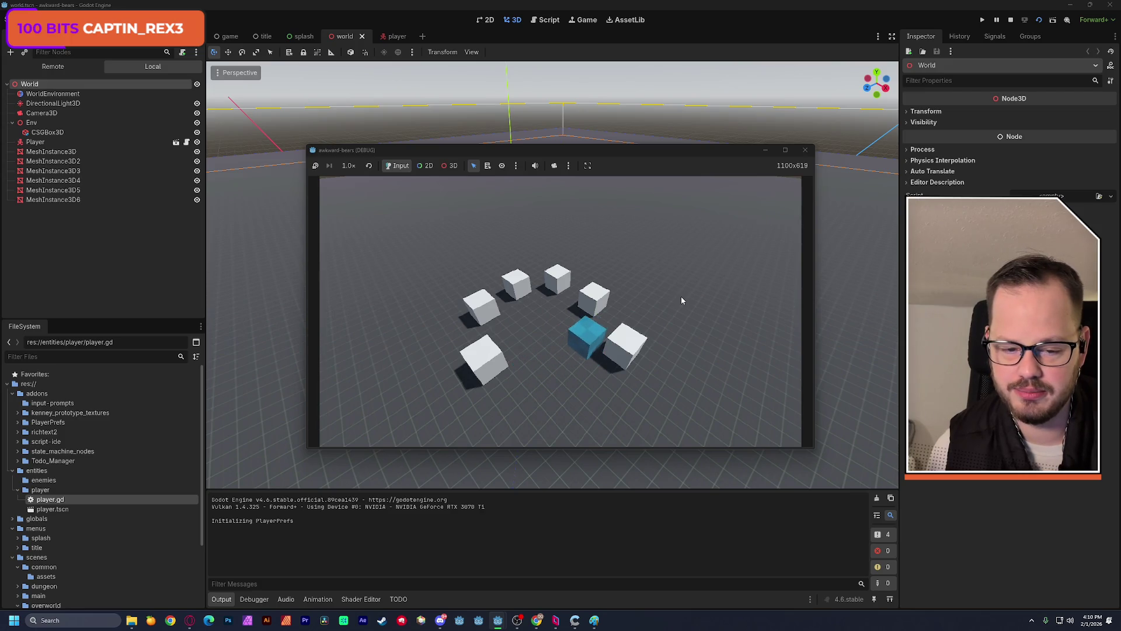
pyautogui.press('a')
pyautogui.press('a')
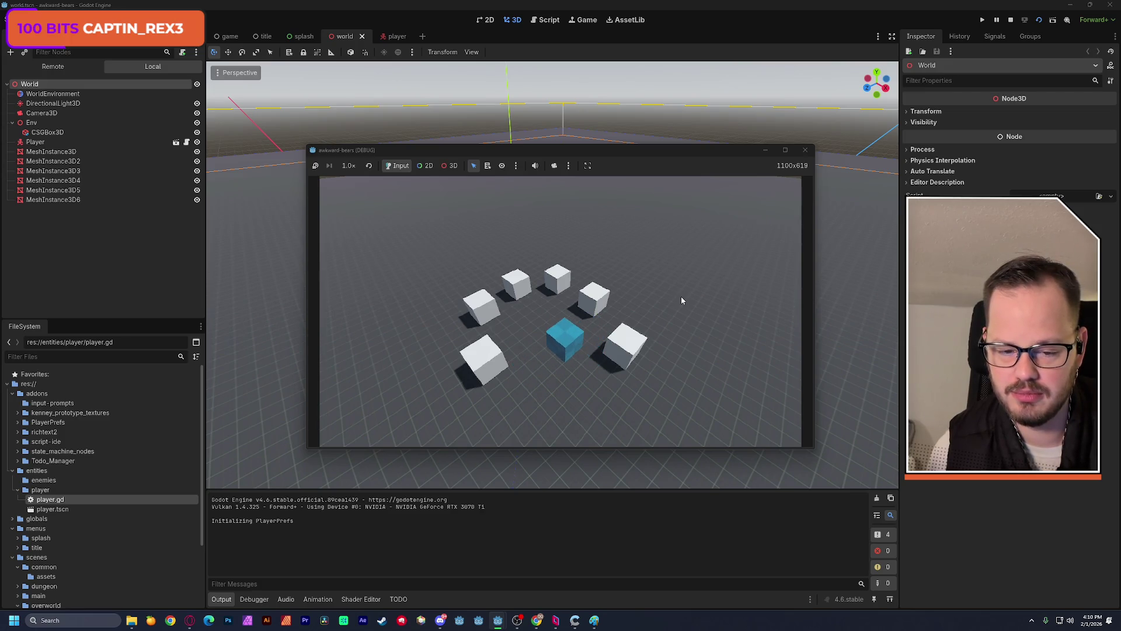
pyautogui.press('s')
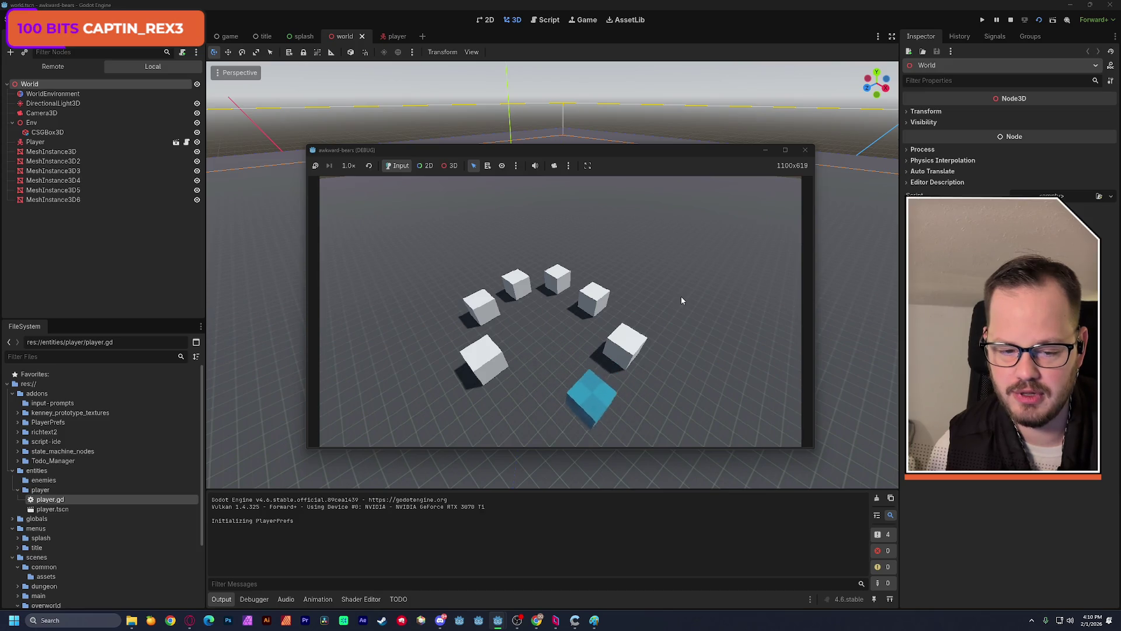
pyautogui.press('w')
pyautogui.press('a')
pyautogui.press('s')
pyautogui.press('a')
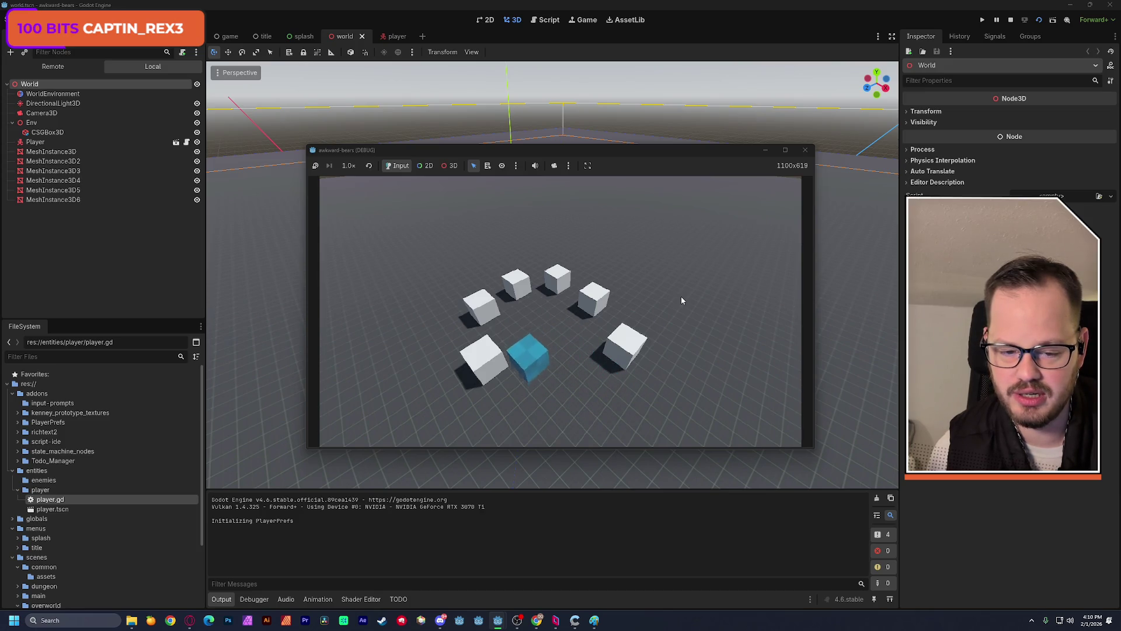
pyautogui.press('d')
pyautogui.press('a')
pyautogui.press('d')
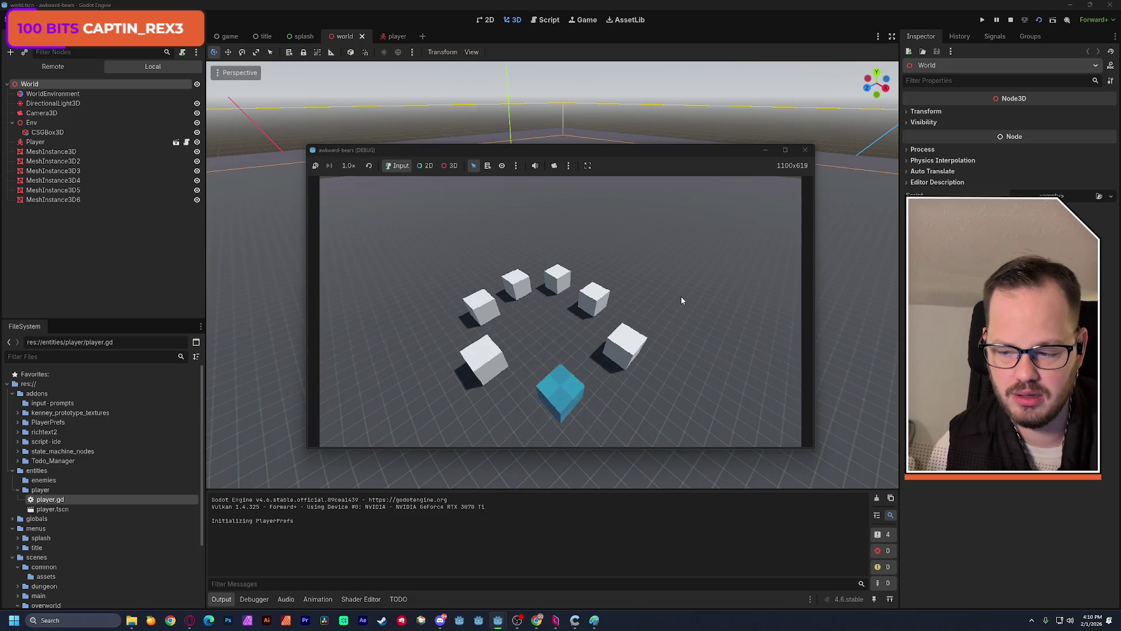
pyautogui.press('w')
pyautogui.press('a')
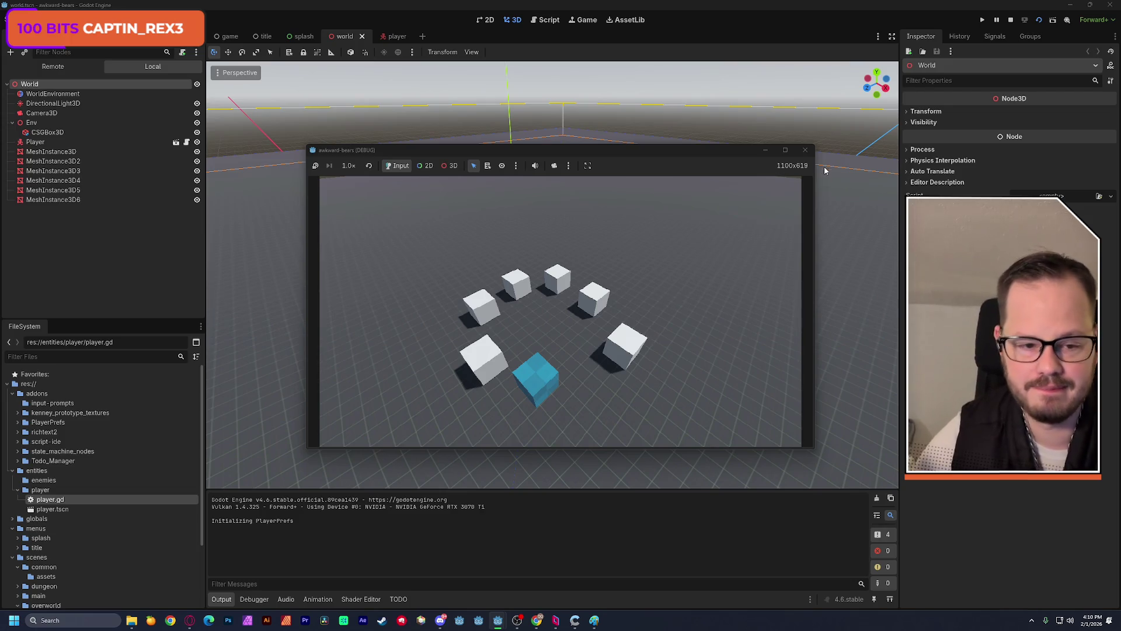
pyautogui.click(806, 150)
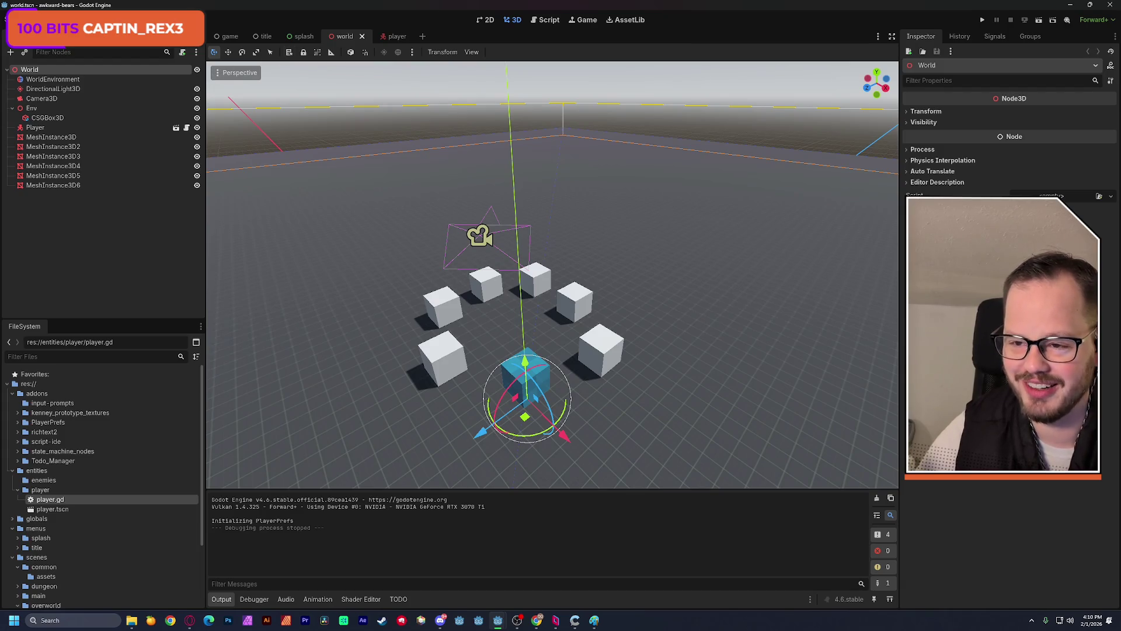
pyautogui.hotkey('ctrl', 's')
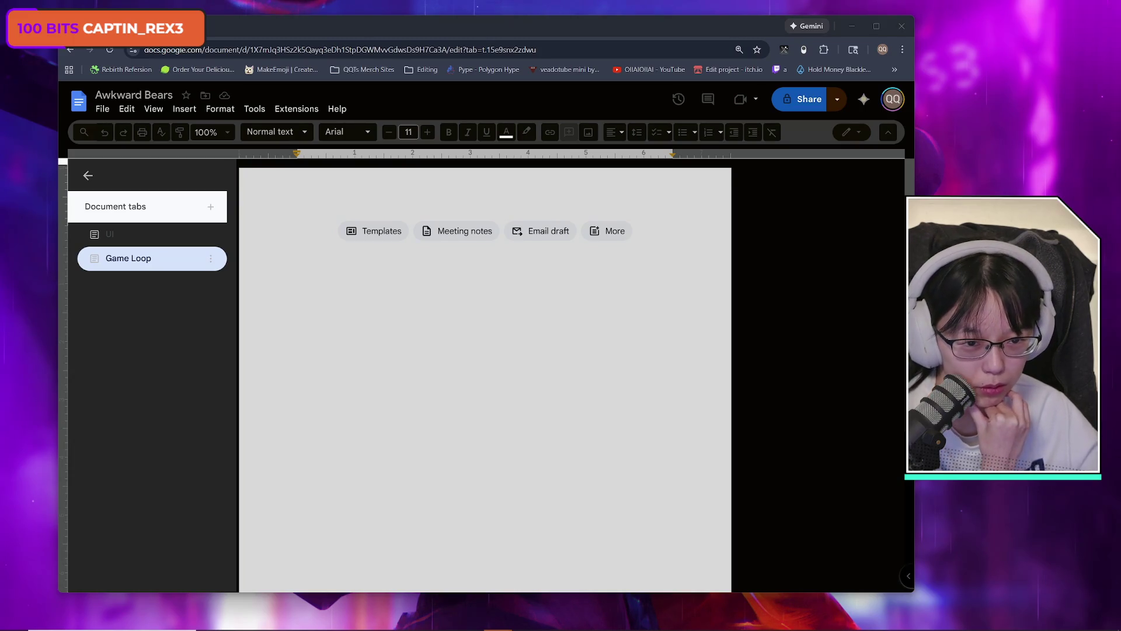
# - Dismiss the account panel, switch the Docs page to a dark theme, and nudge the window right
pyautogui.click(892, 100)
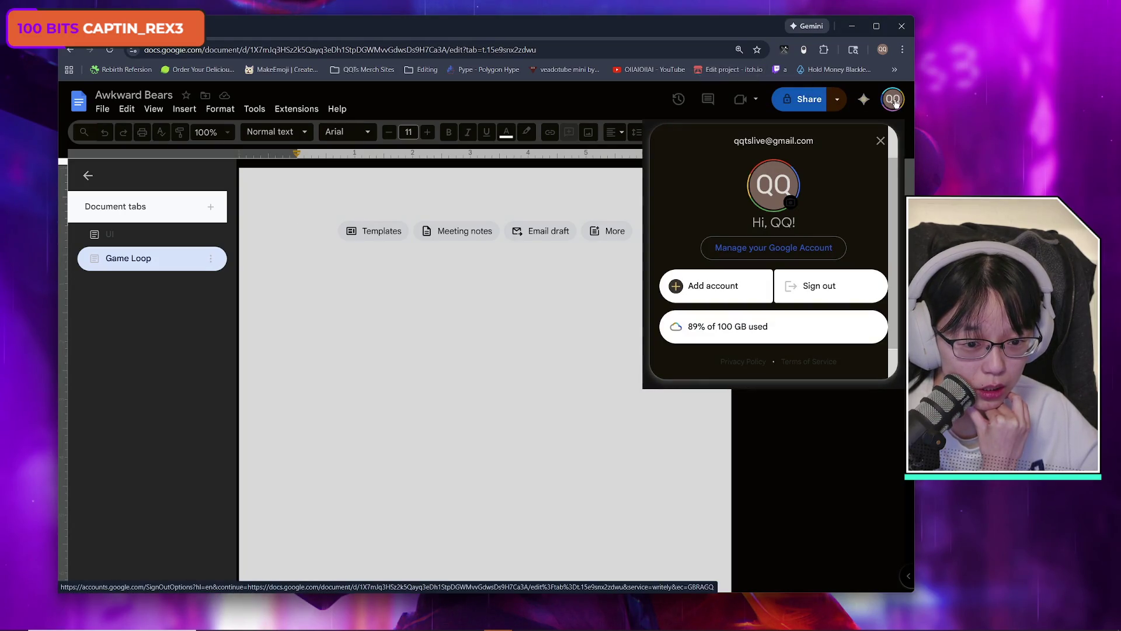
pyautogui.click(895, 102)
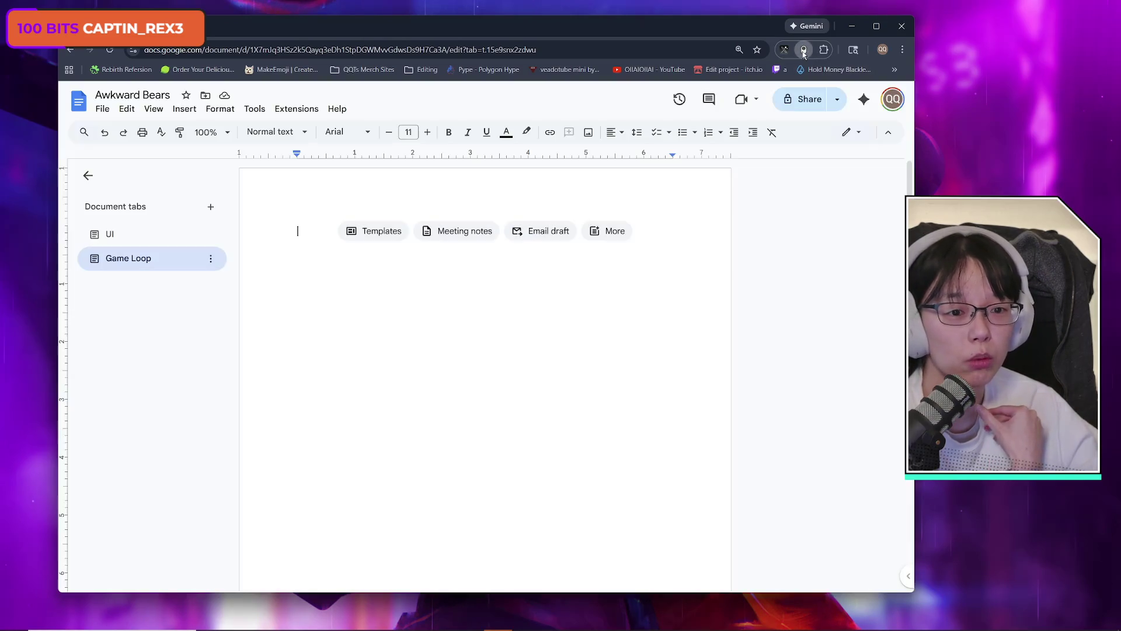
pyautogui.click(804, 50)
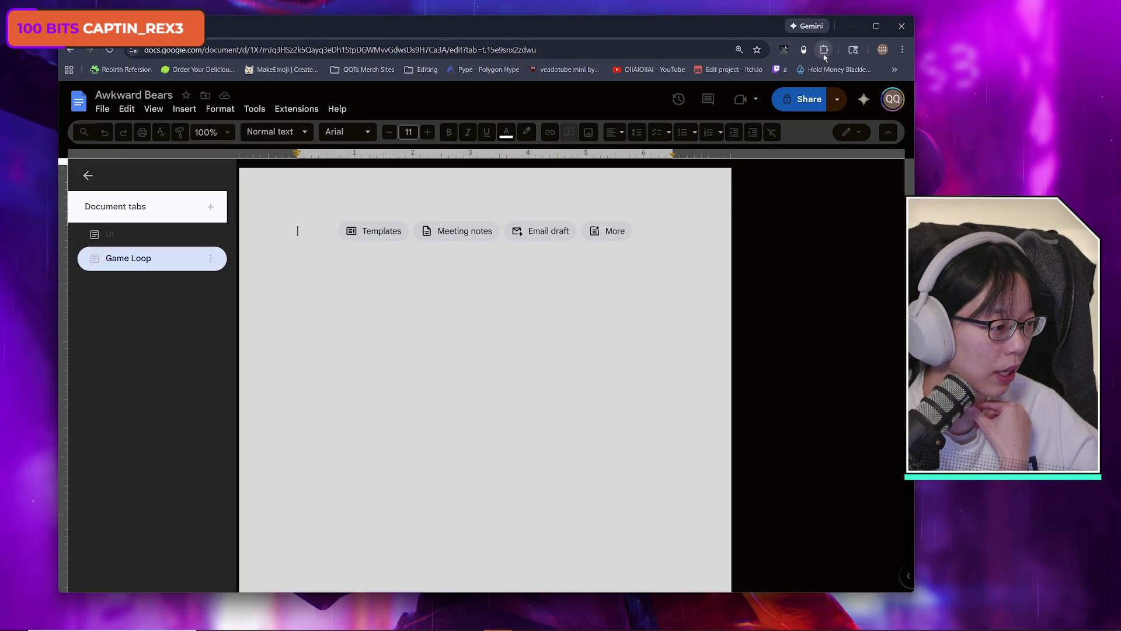
pyautogui.moveTo(721, 27); pyautogui.dragTo(772, 32)
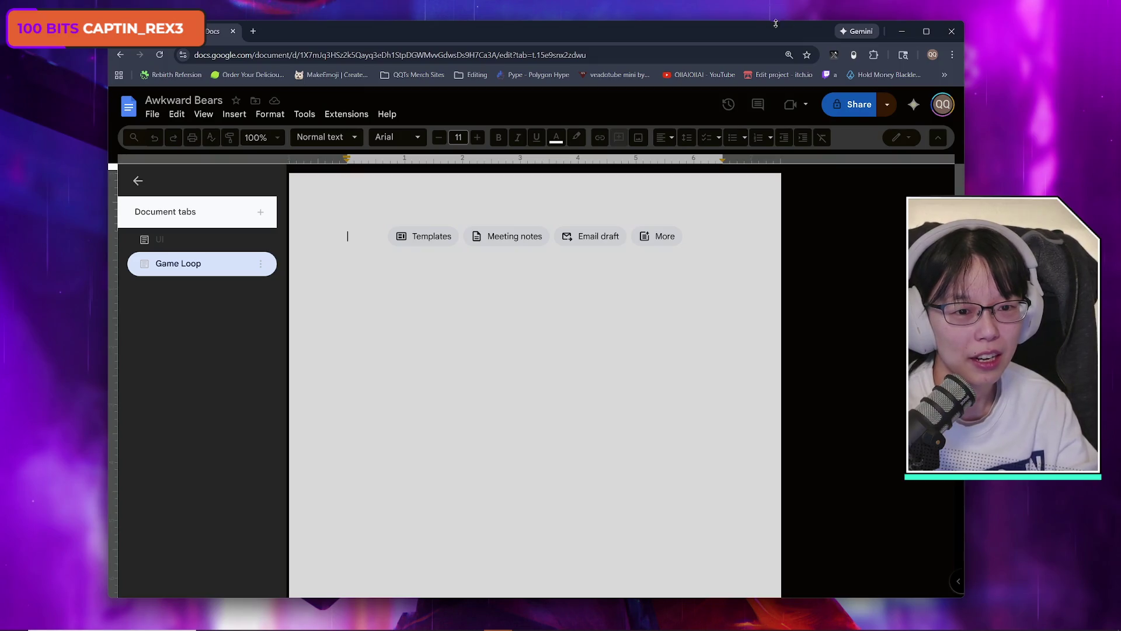
pyautogui.moveTo(777, 23); pyautogui.dragTo(781, 23)
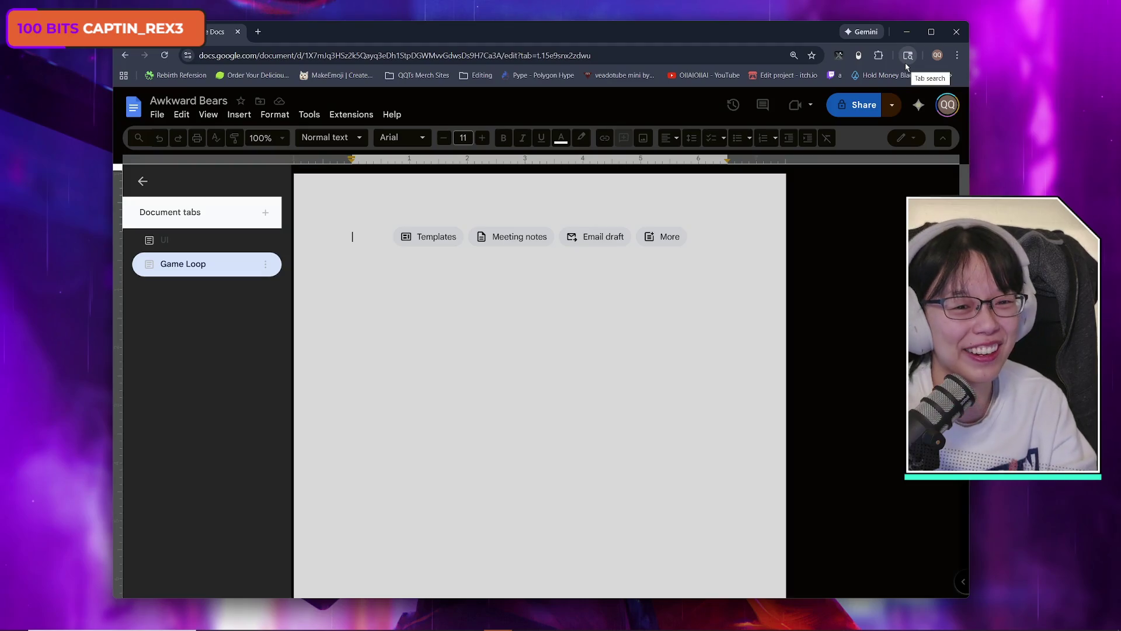
pyautogui.click(859, 57)
# - Toggle Docs' dark theme, then switch to the player scene and orbit around the Player cube
pyautogui.click(859, 59)
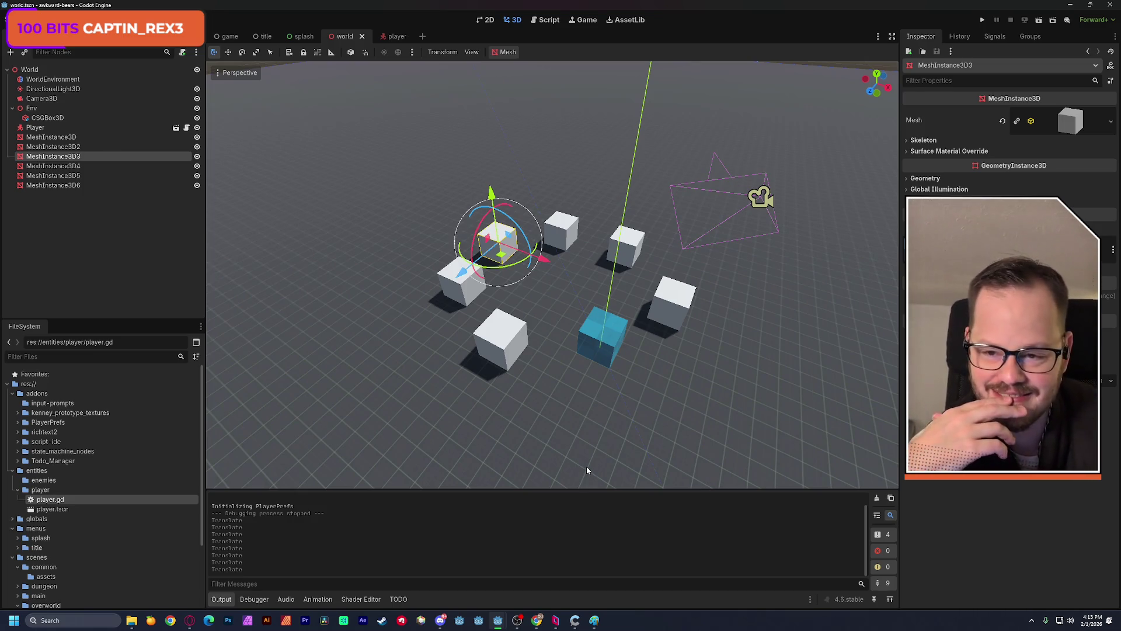
pyautogui.click(392, 38)
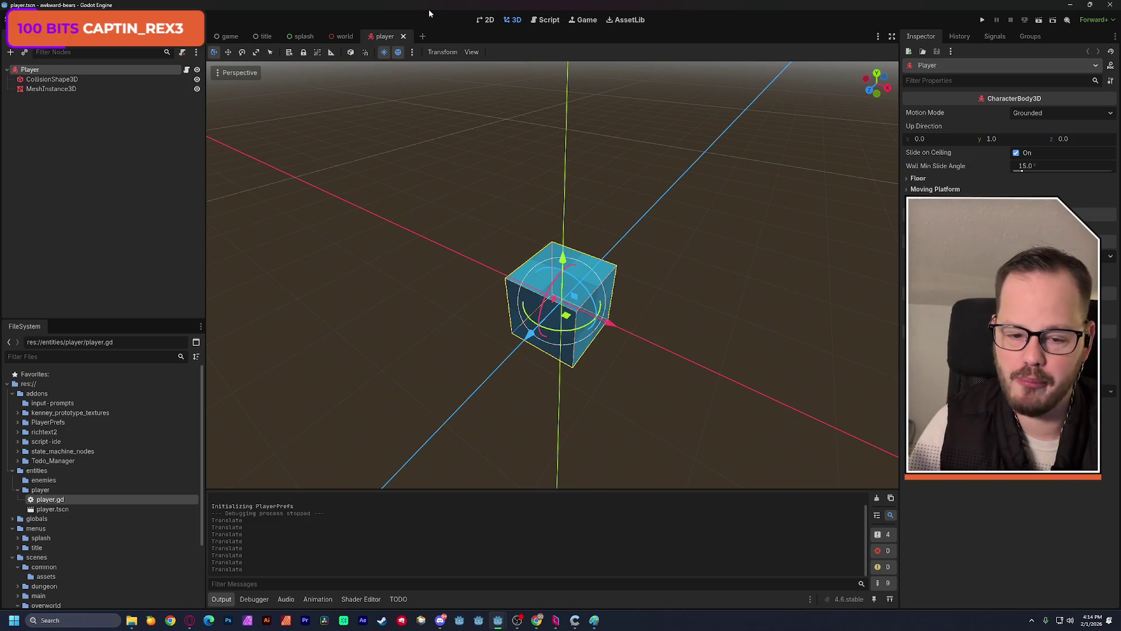
pyautogui.moveTo(474, 128)
pyautogui.mouseDown()
pyautogui.moveTo(444, 152)
pyautogui.moveTo(490, 140)
pyautogui.moveTo(520, 167)
pyautogui.mouseUp()
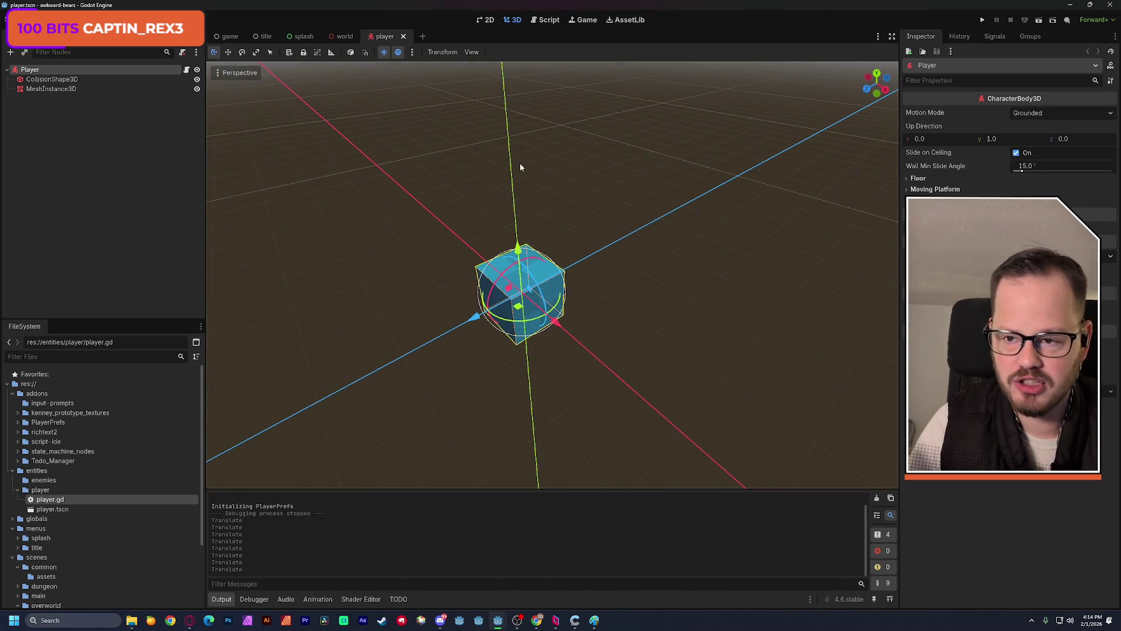
# - Start adding an input event to color_left in the Input Map, then switch to Chrome's joystick search results
pyautogui.click(36, 19)
pyautogui.click(132, 75)
pyautogui.click(302, 119)
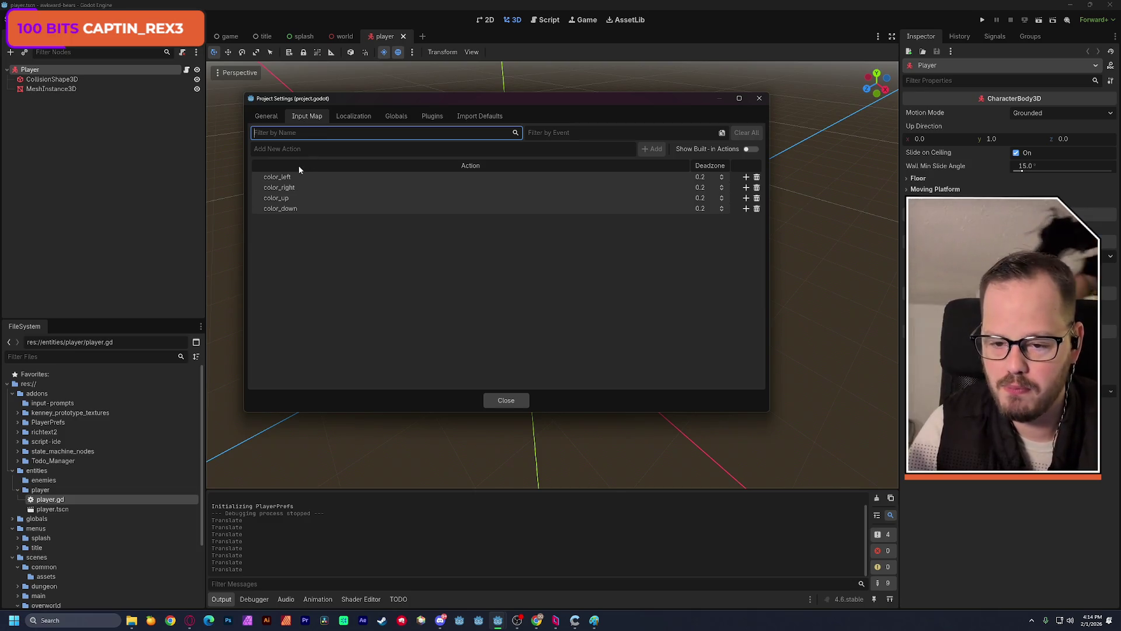
pyautogui.click(745, 177)
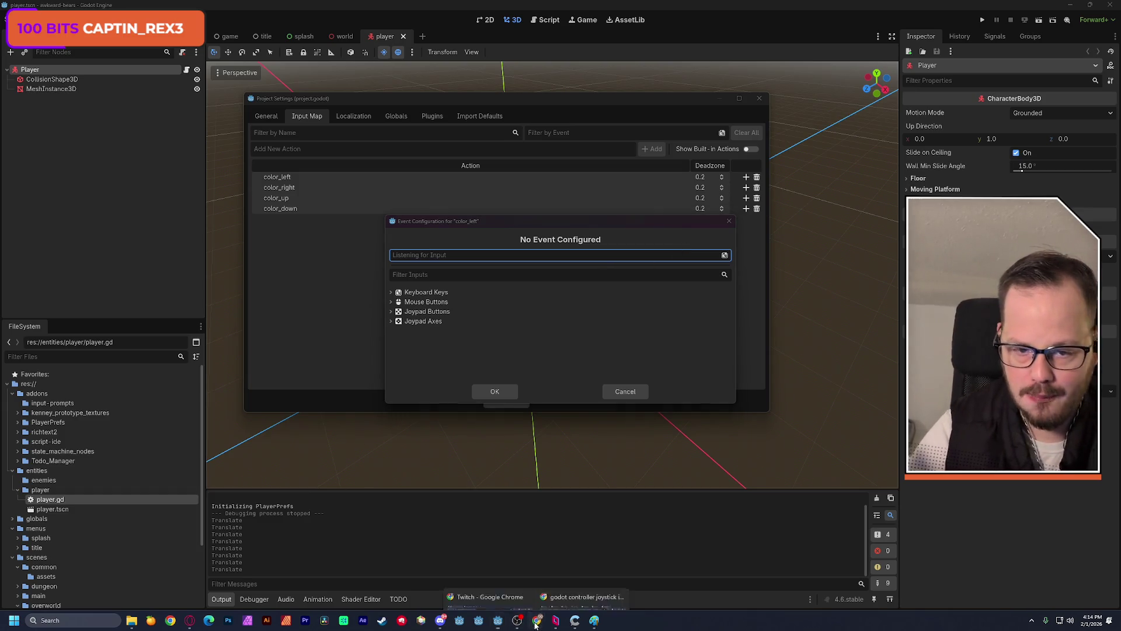
pyautogui.moveTo(537, 620)
pyautogui.click(583, 569)
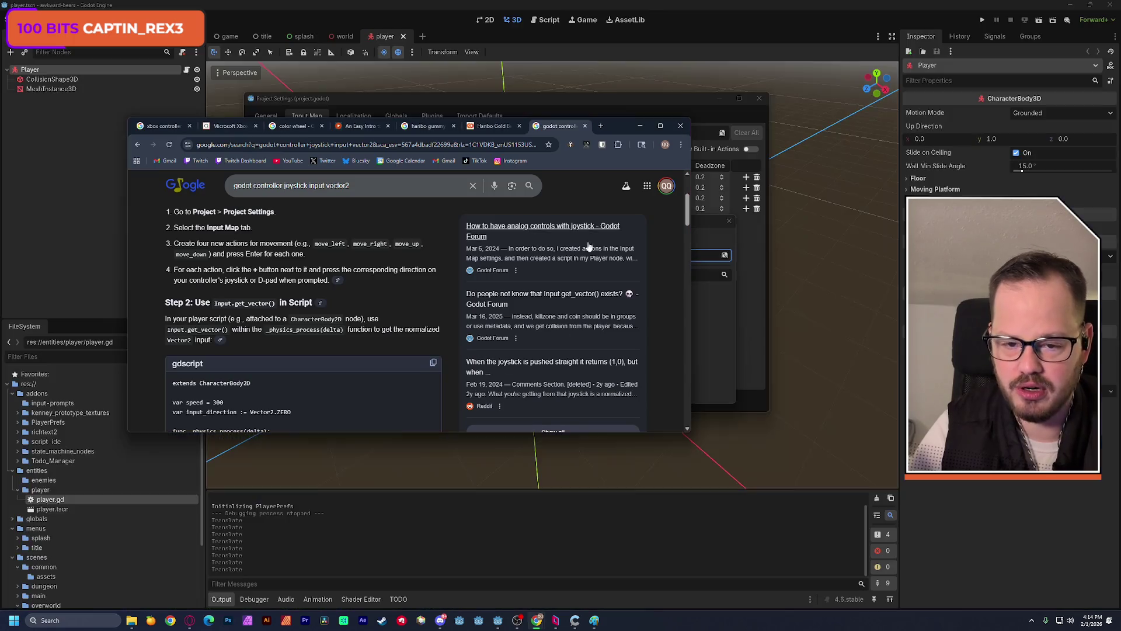
# - Search Google for 'tru fru strawberry cream', switching to the crème spelling
pyautogui.click(601, 125)
pyautogui.doubleClick(620, 127)
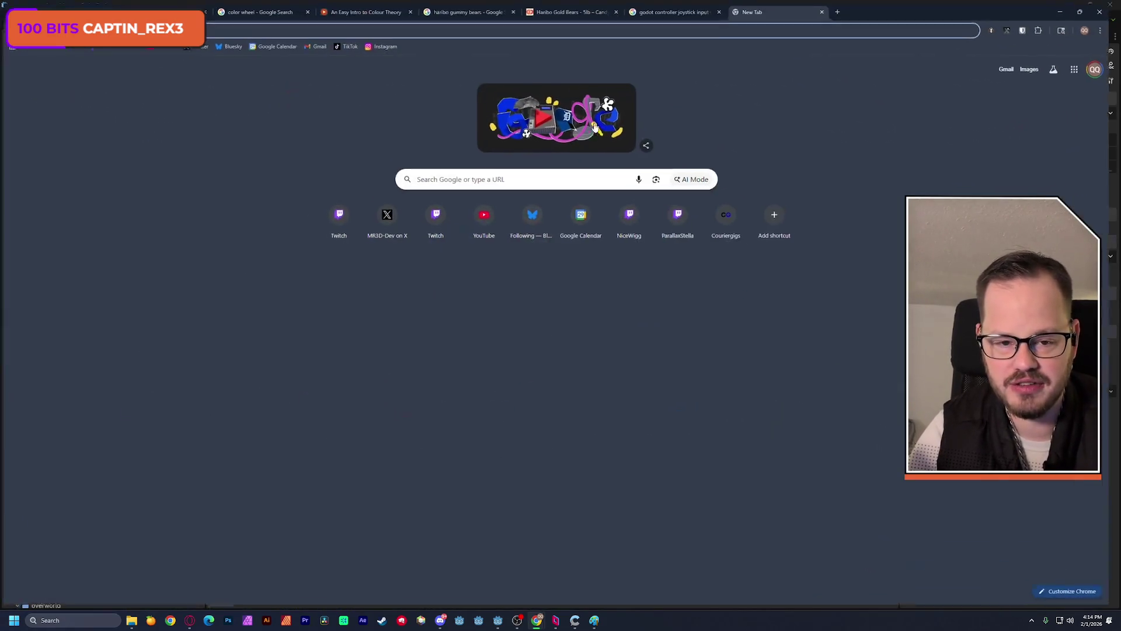
pyautogui.write('tru fru')
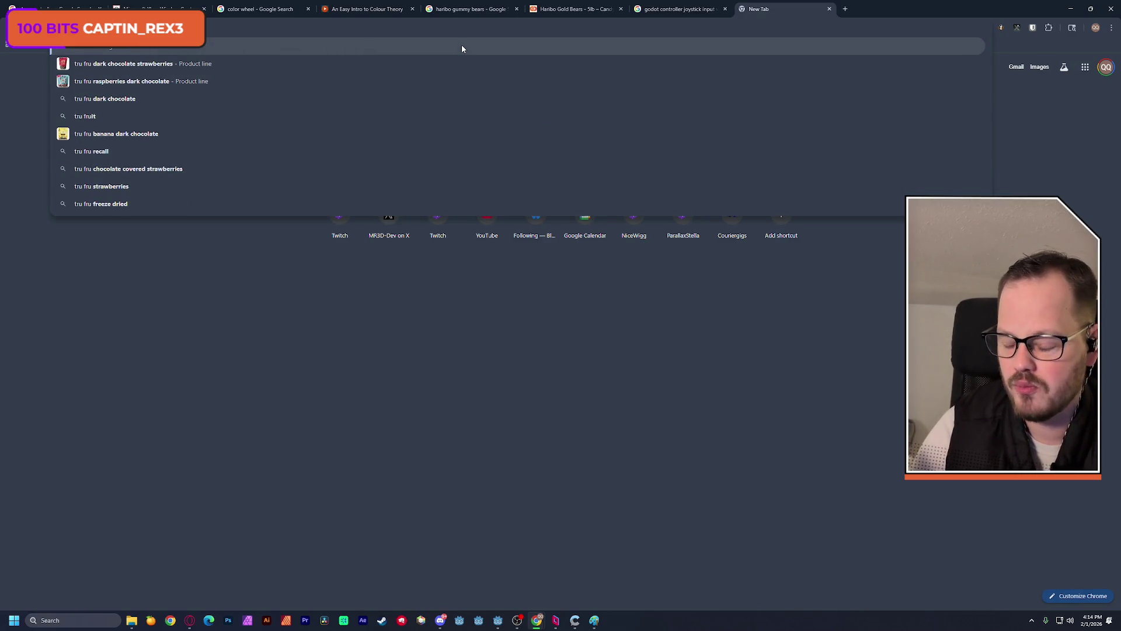
pyautogui.write(' straw')
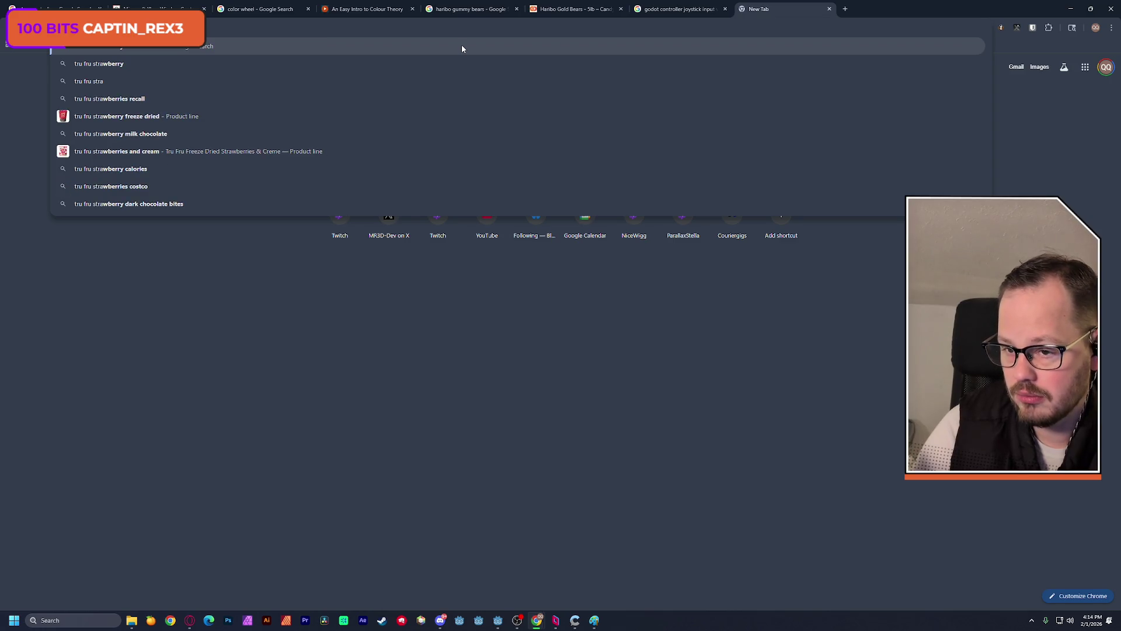
pyautogui.write('berry cream')
pyautogui.press('Return')
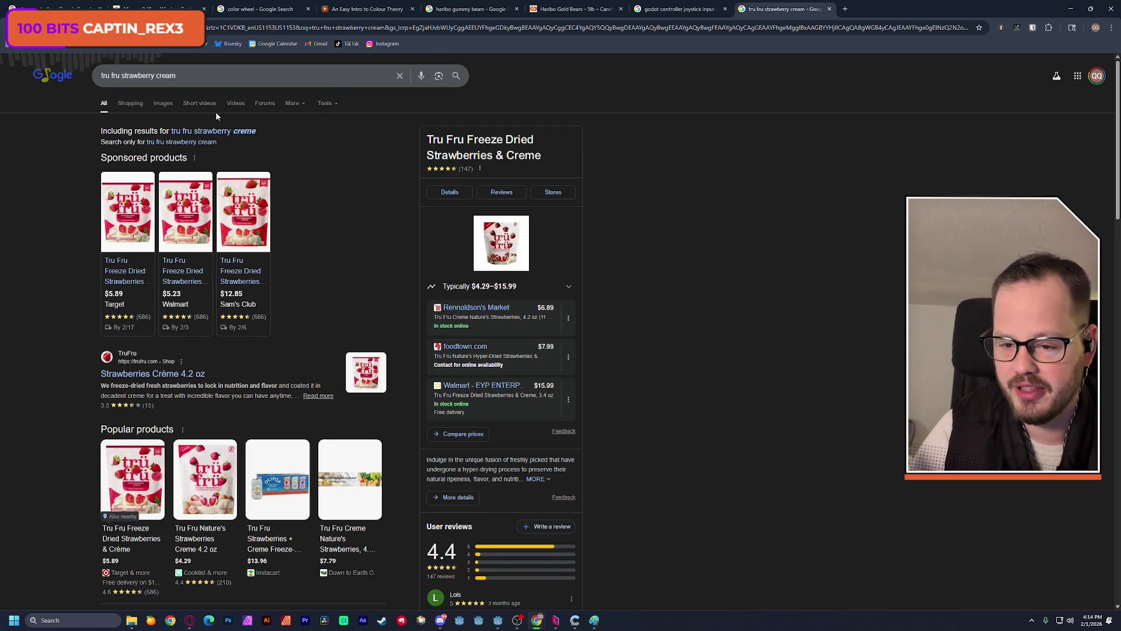
pyautogui.click(243, 132)
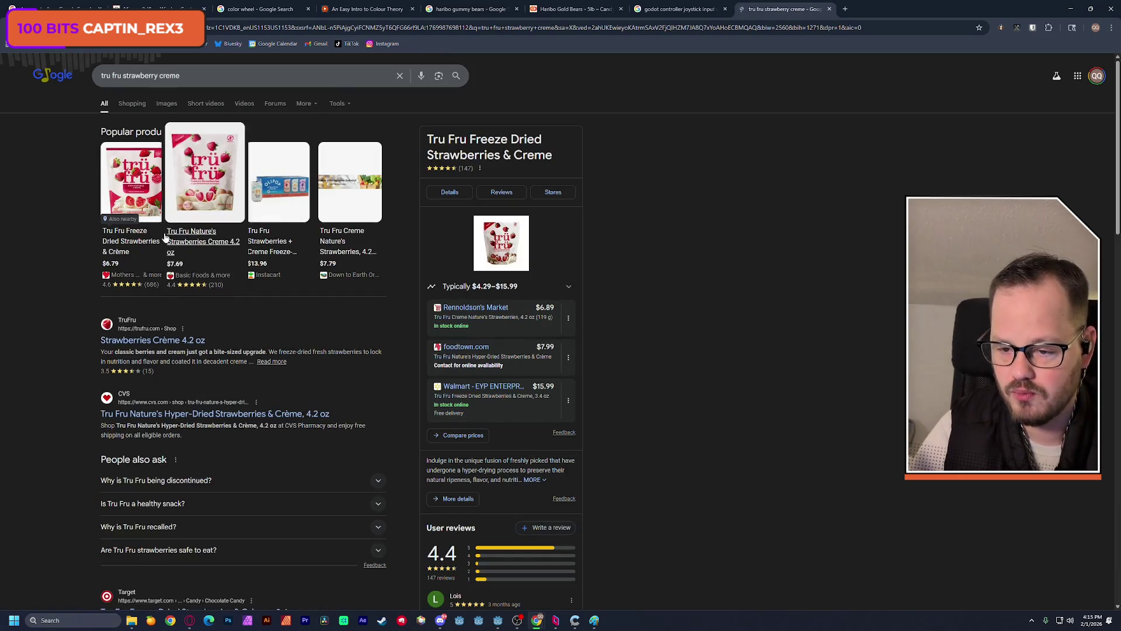
# - Open the Tru Fru Strawberries Crème product page and advance three photos to the hand-held bites
pyautogui.click(158, 338)
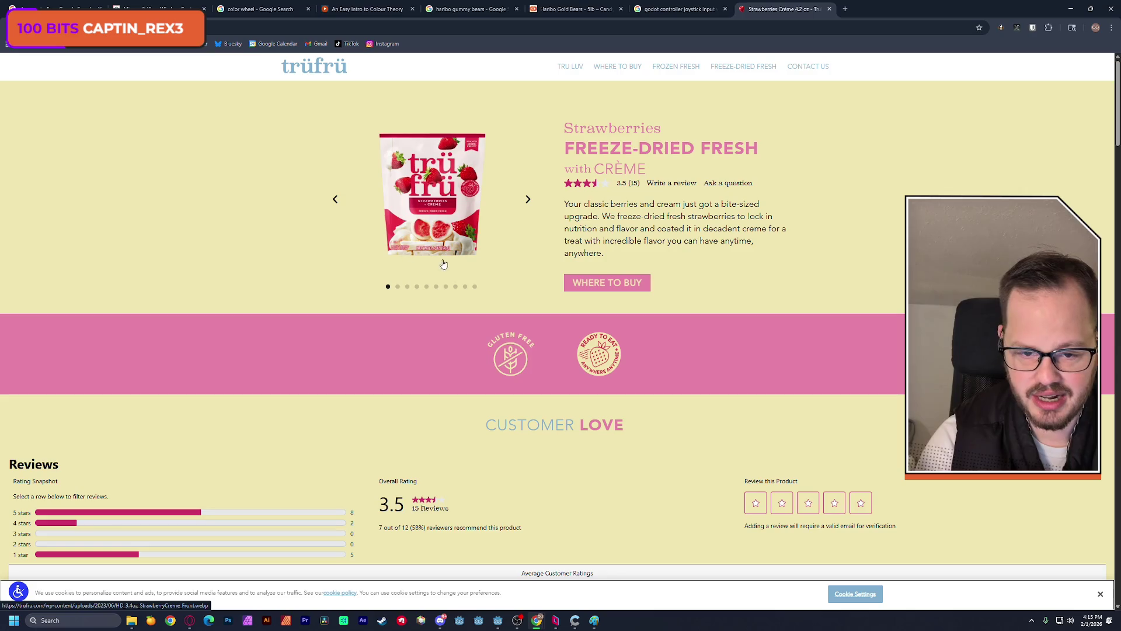
pyautogui.click(528, 200)
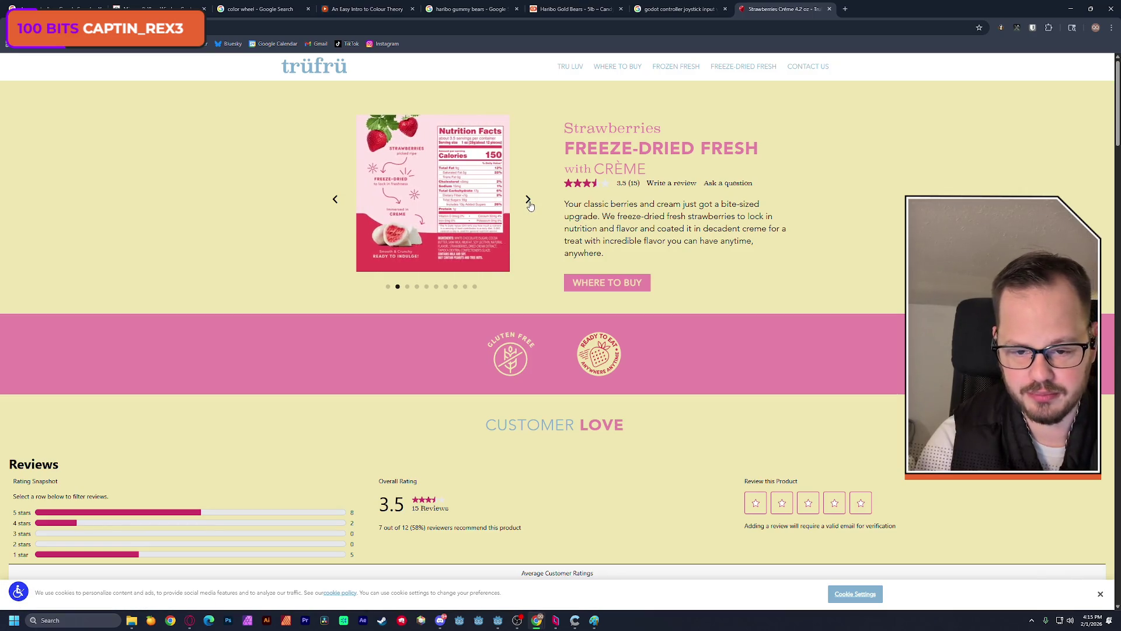
pyautogui.click(527, 200)
pyautogui.click(528, 201)
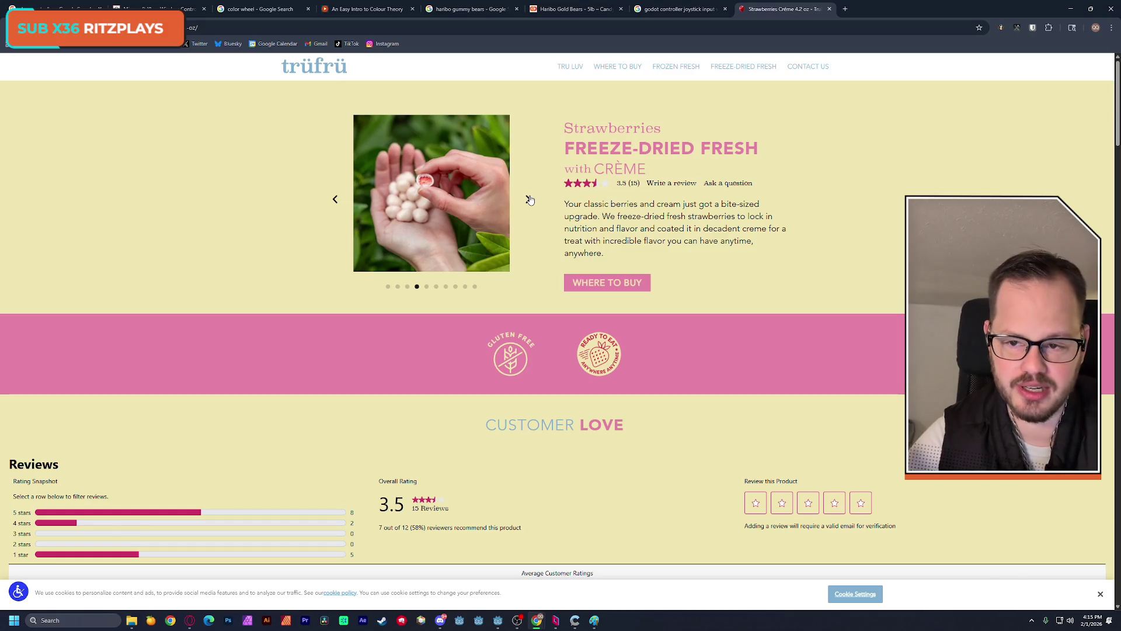
# - Bind color_left and color_right to Left Stick left and right joypad axes
pyautogui.click(1070, 9)
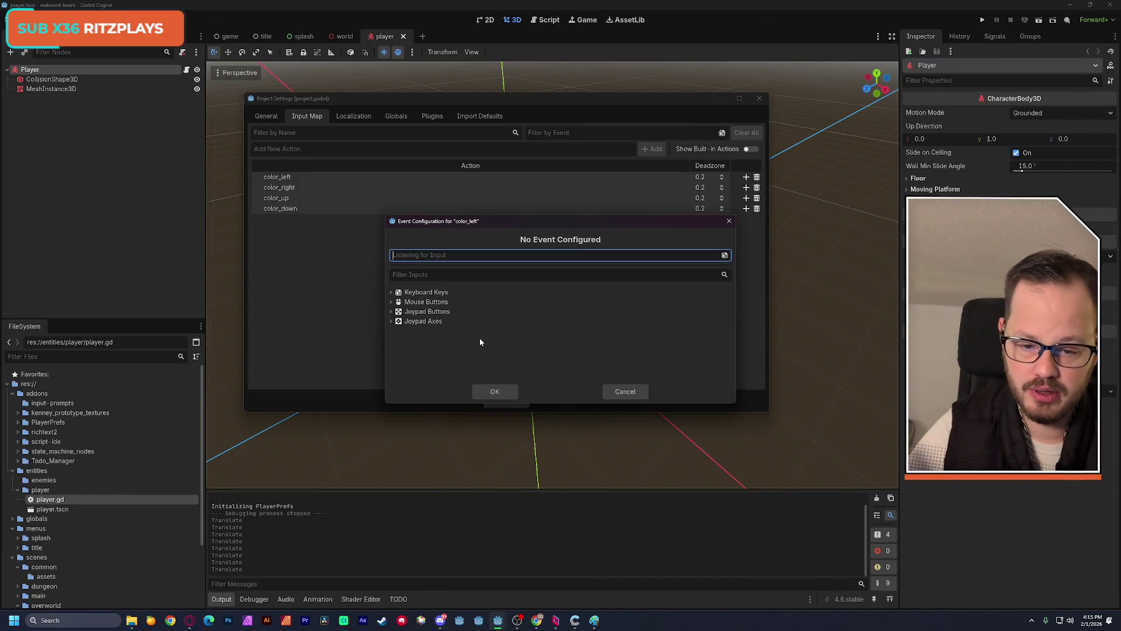
pyautogui.click(390, 321)
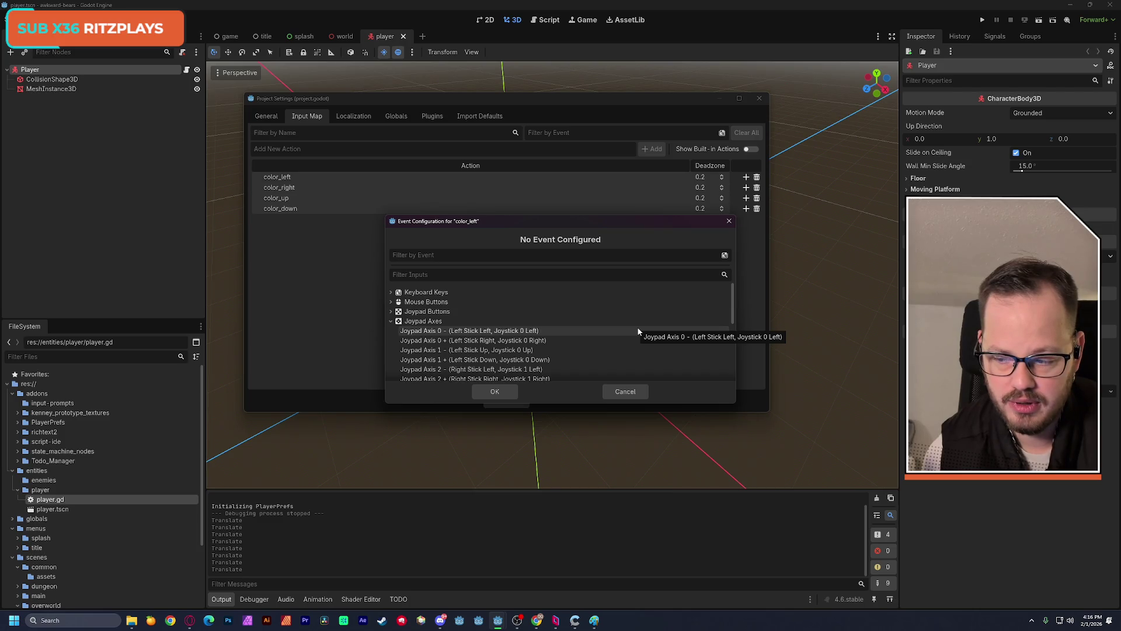
pyautogui.click(531, 332)
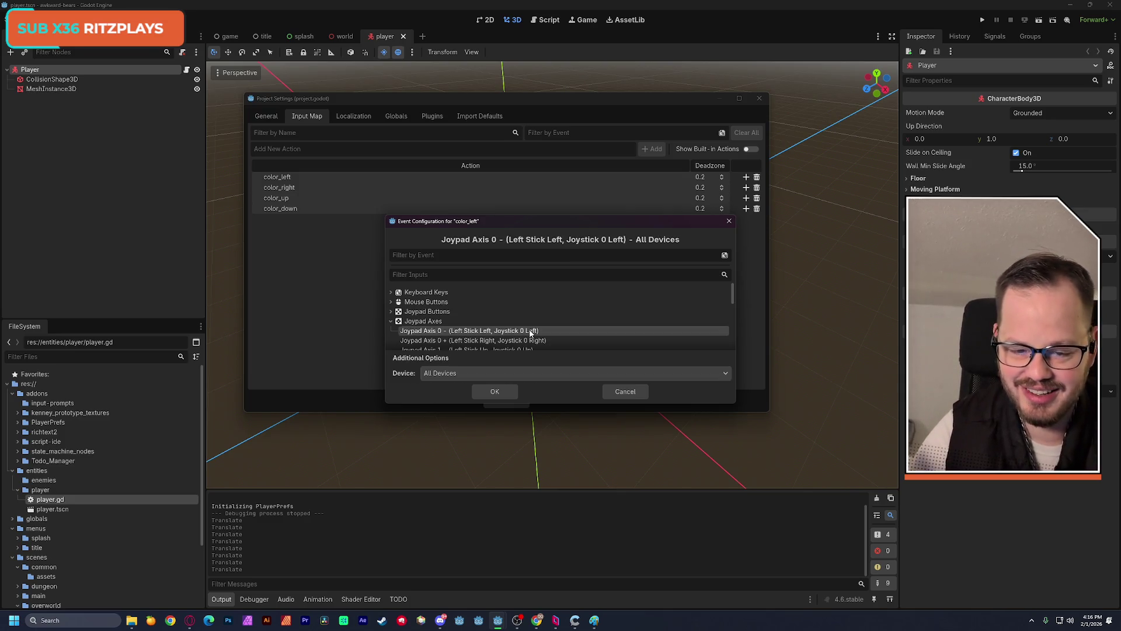
pyautogui.click(506, 391)
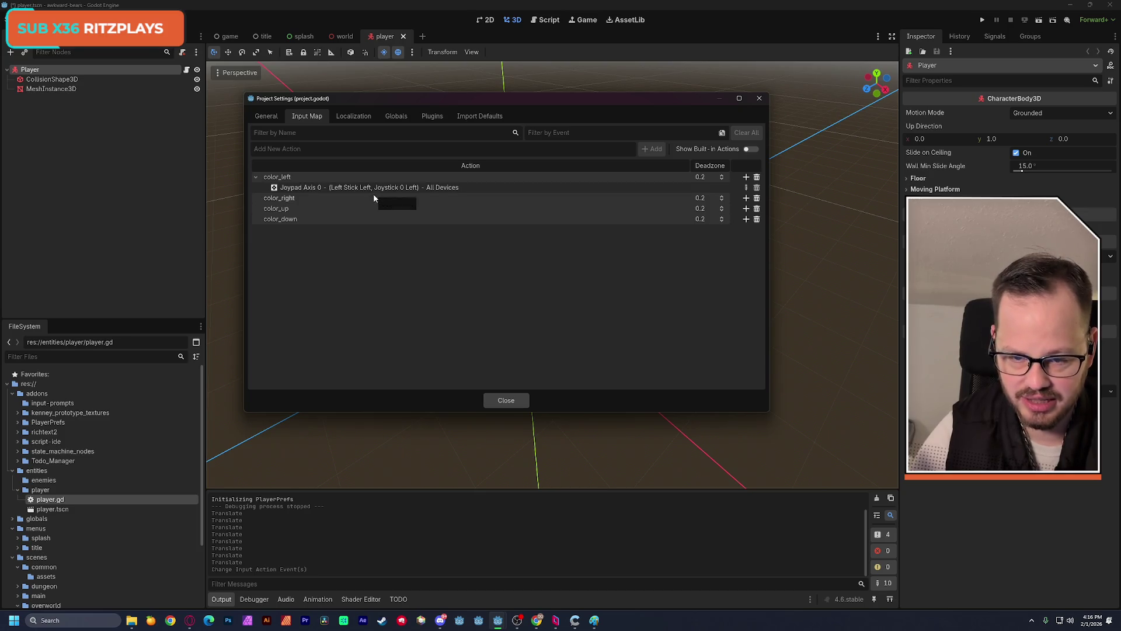
pyautogui.click(746, 198)
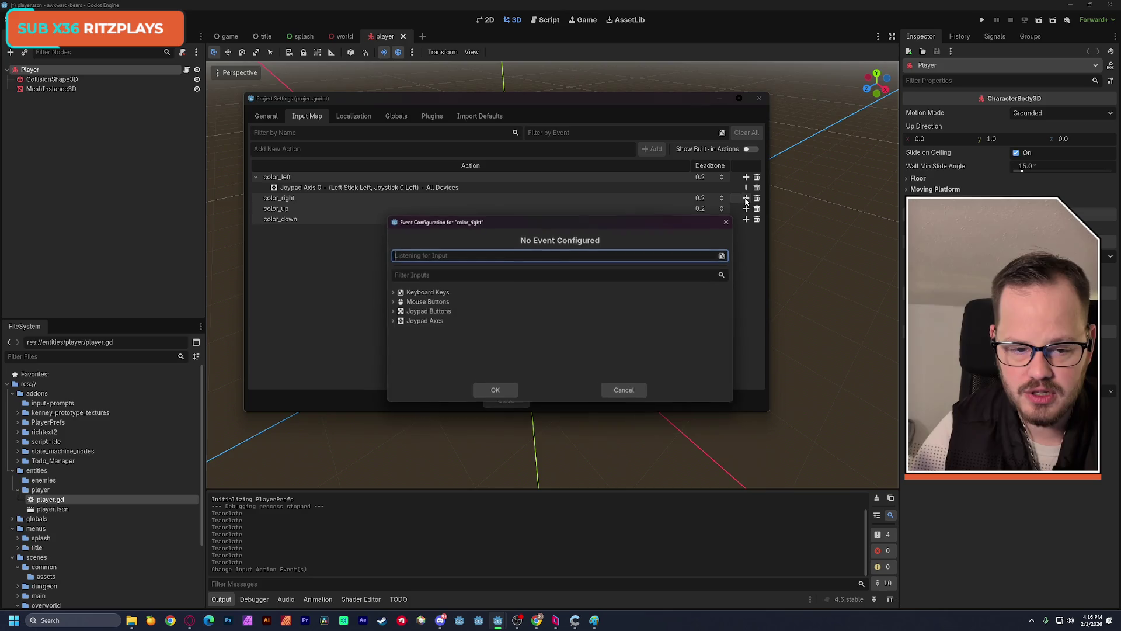
pyautogui.click(391, 321)
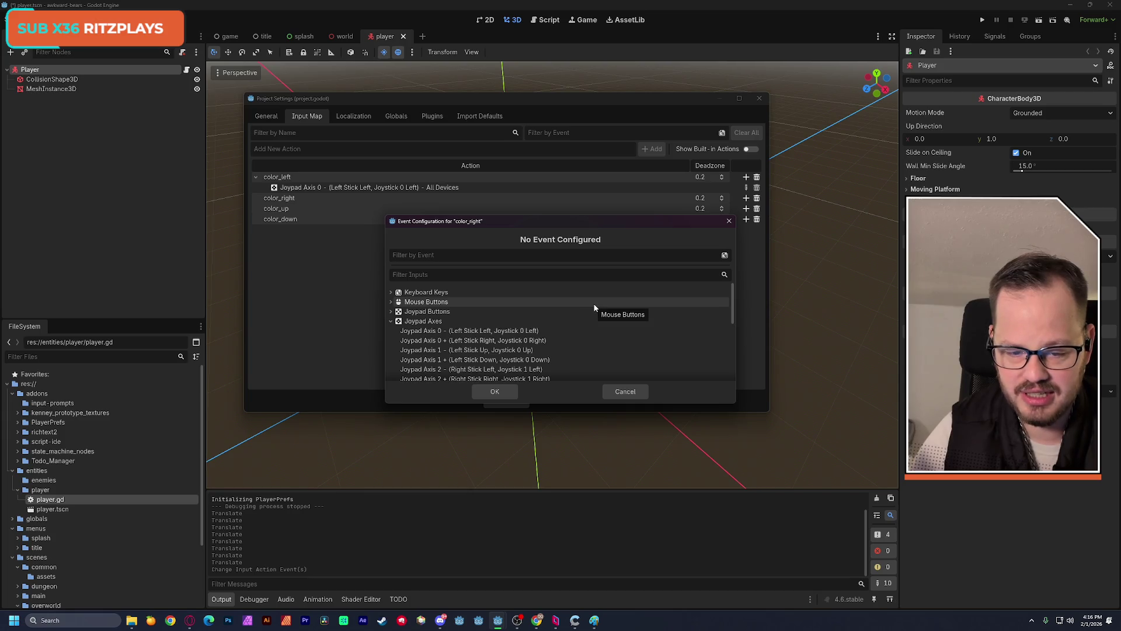
pyautogui.click(579, 339)
pyautogui.click(503, 385)
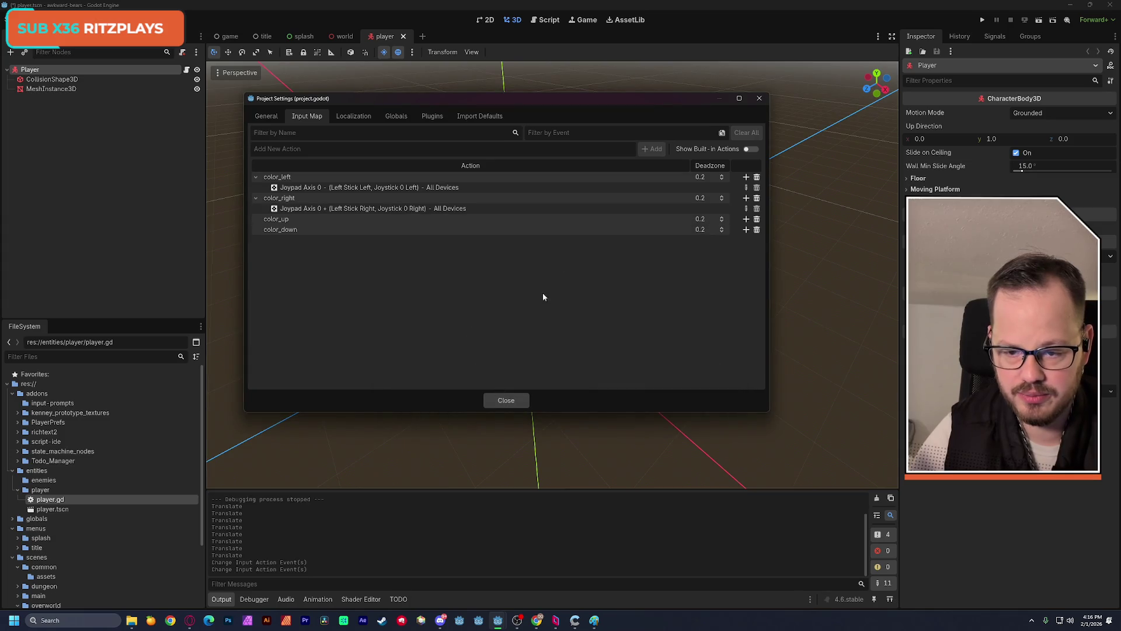
# - Restore the accidentally deleted color_up, then bind it to Left Stick up for all devices
pyautogui.click(757, 219)
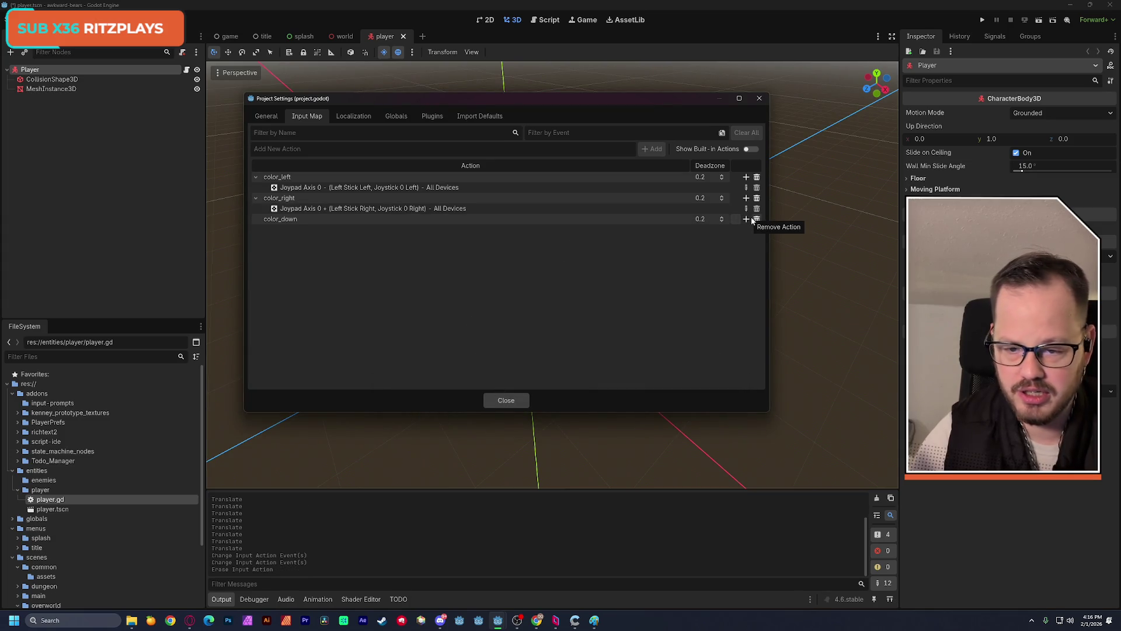
pyautogui.hotkey('ctrl', 'z')
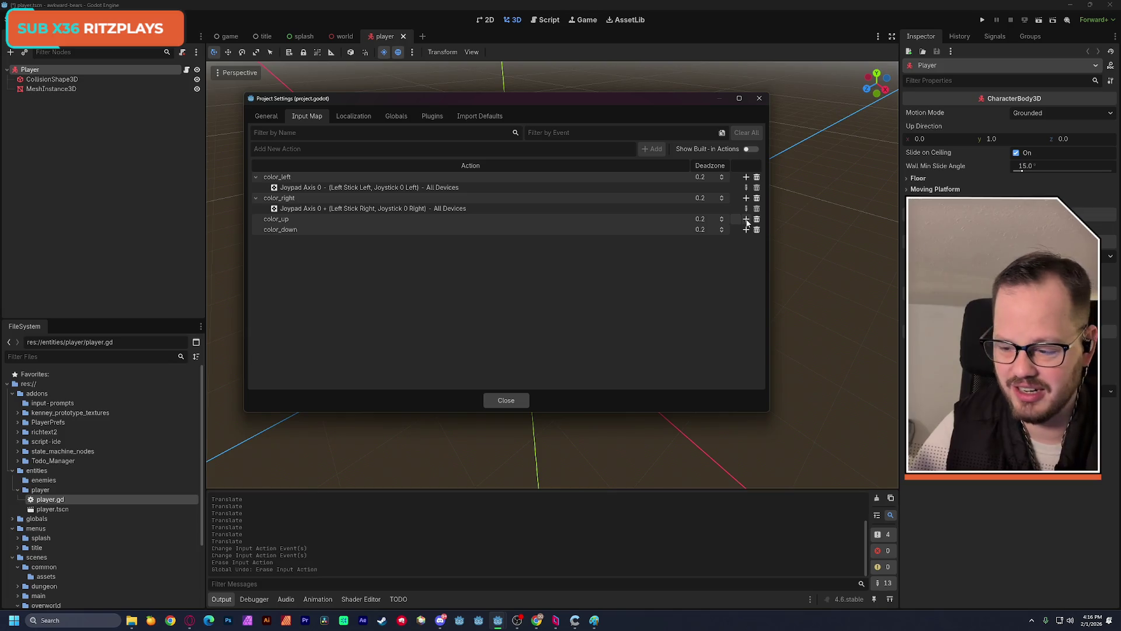
pyautogui.click(746, 220)
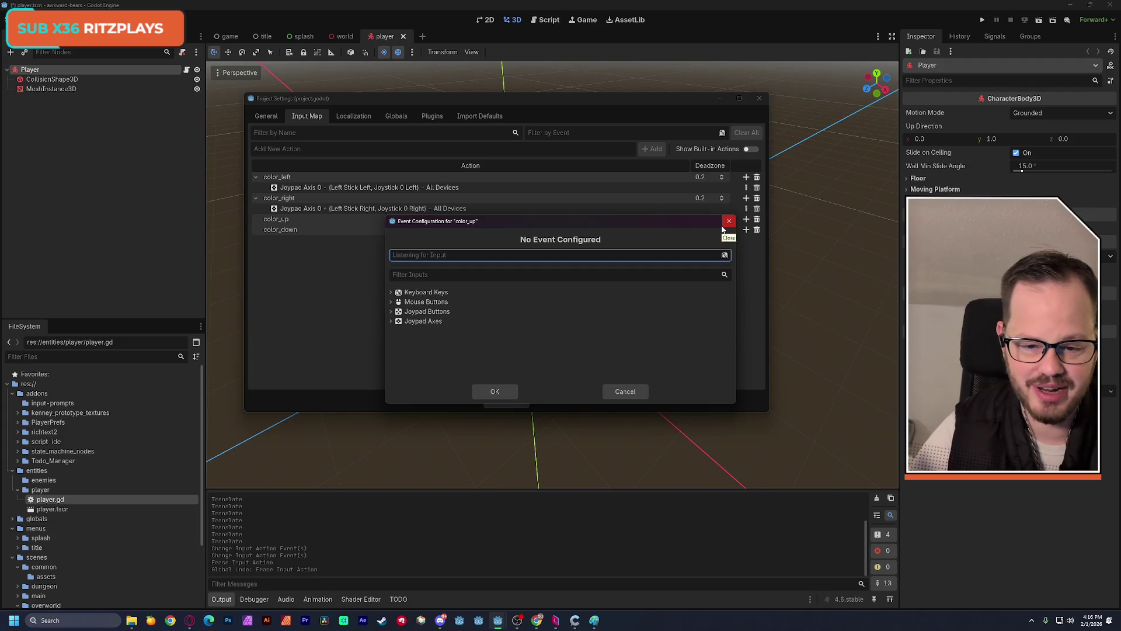
pyautogui.click(391, 321)
pyautogui.scroll(-1, 565, 342)
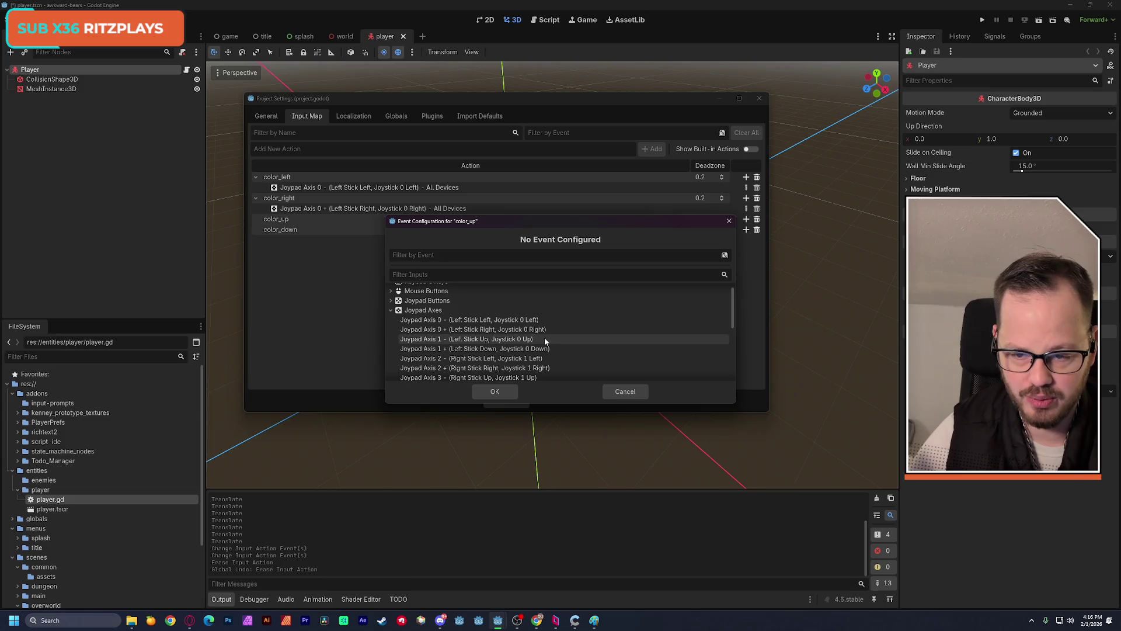
pyautogui.click(544, 337)
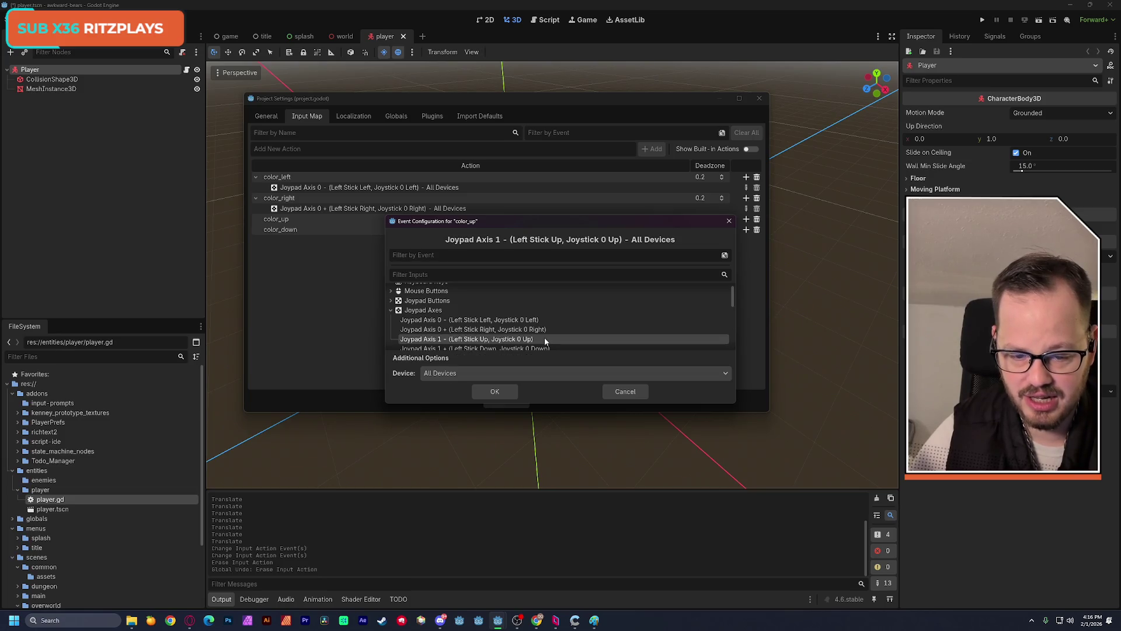
pyautogui.scroll(-1, 573, 331)
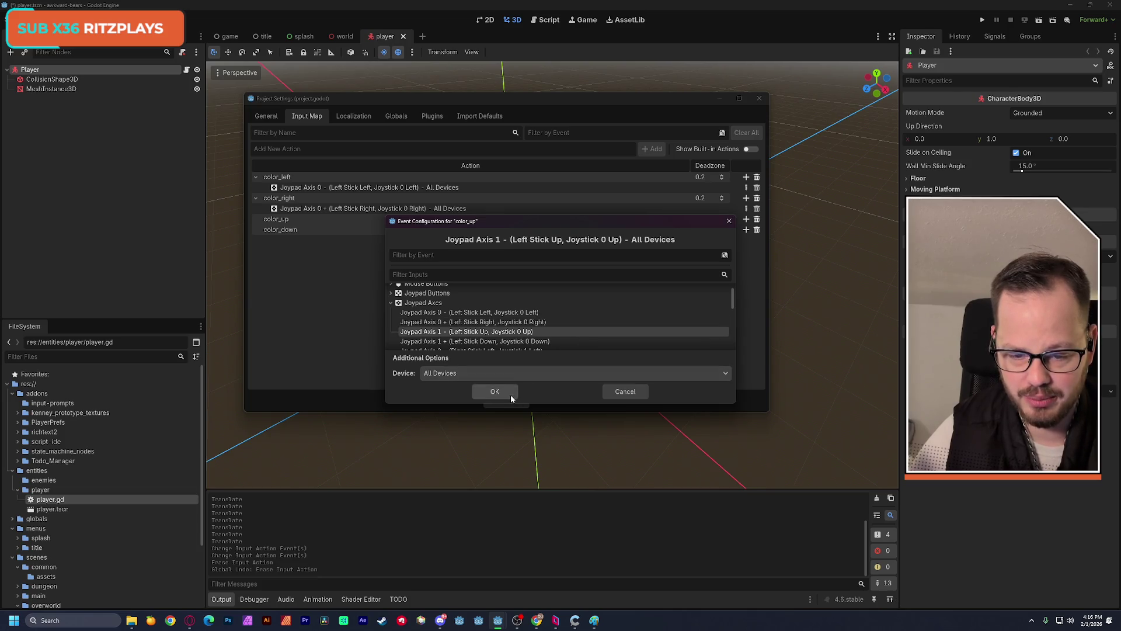
pyautogui.click(483, 374)
pyautogui.click(487, 390)
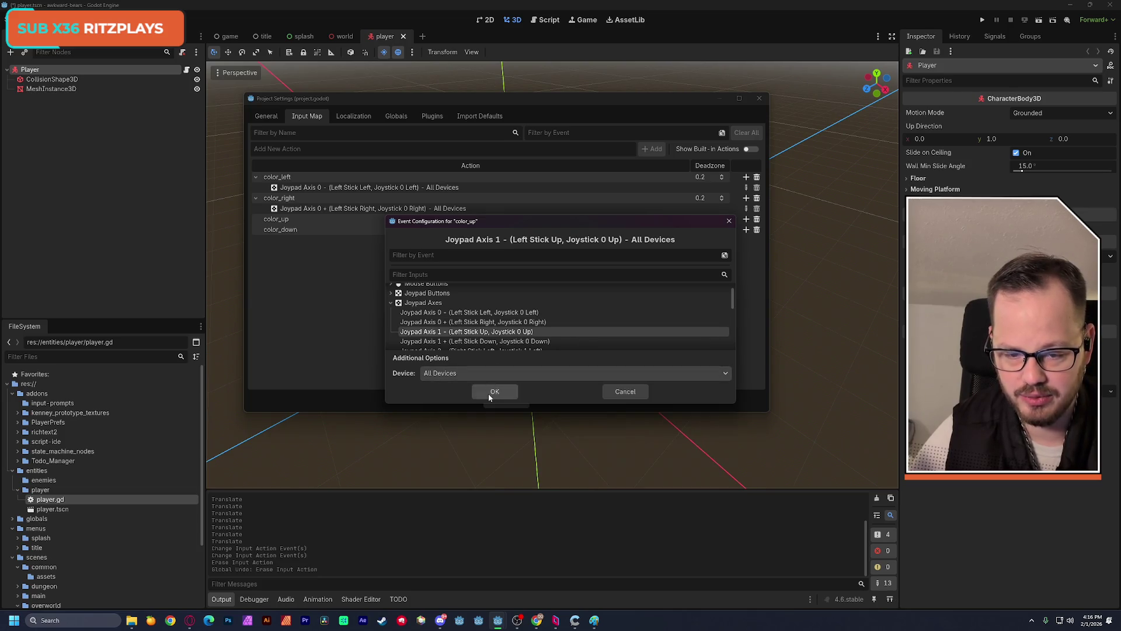
pyautogui.click(489, 394)
# - Bind color_down to Left Stick down and close Project Settings
pyautogui.click(746, 240)
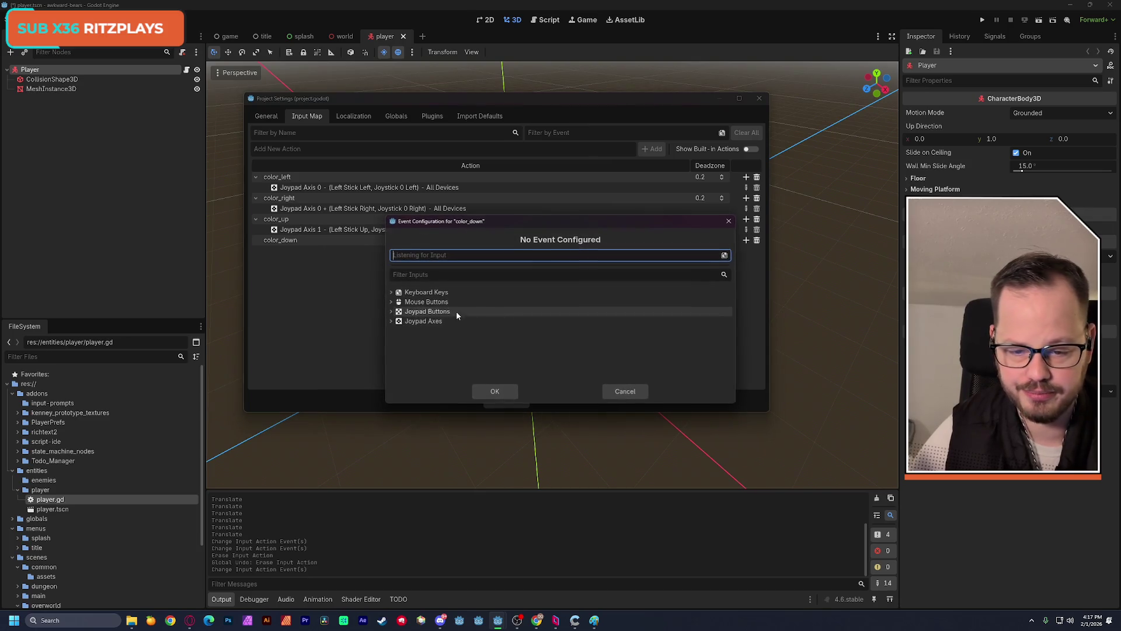
pyautogui.click(390, 321)
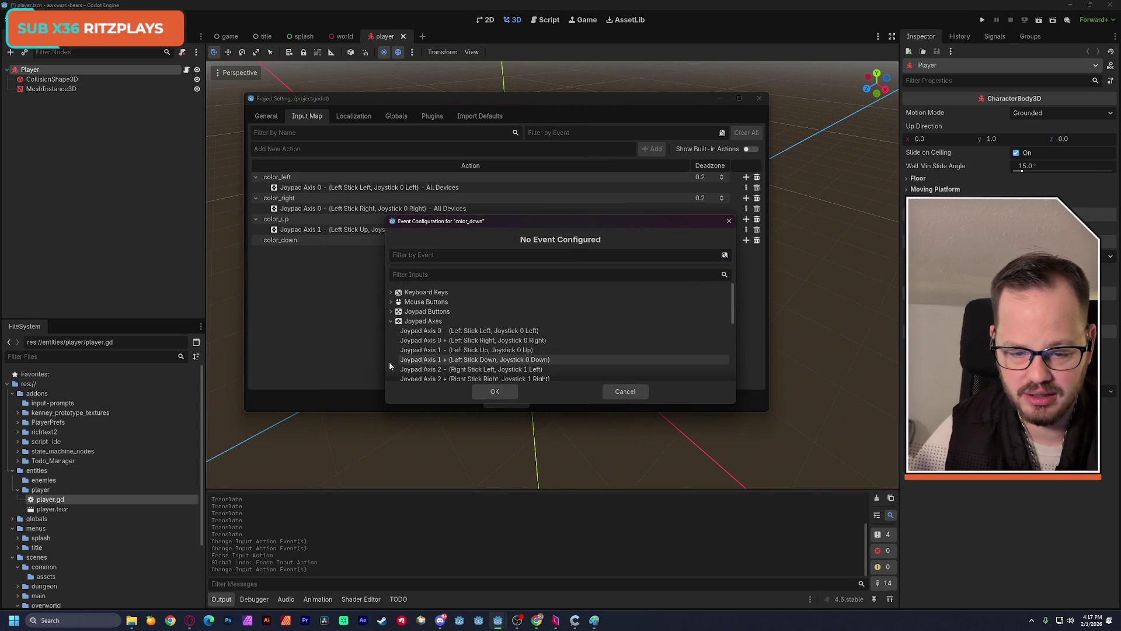
pyautogui.click(587, 359)
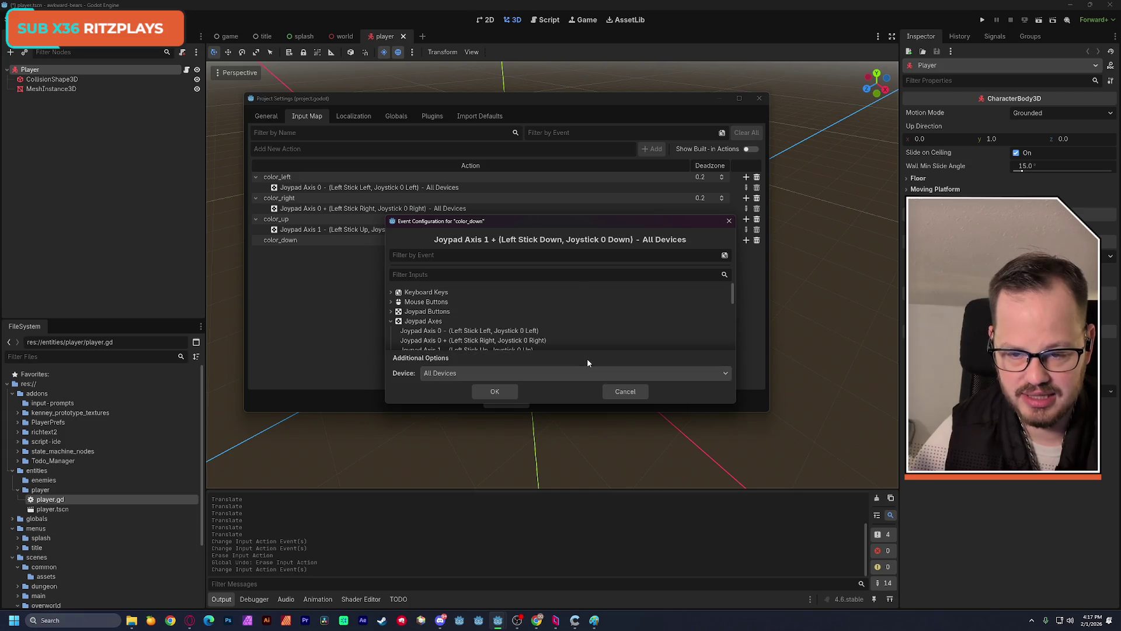
pyautogui.click(502, 387)
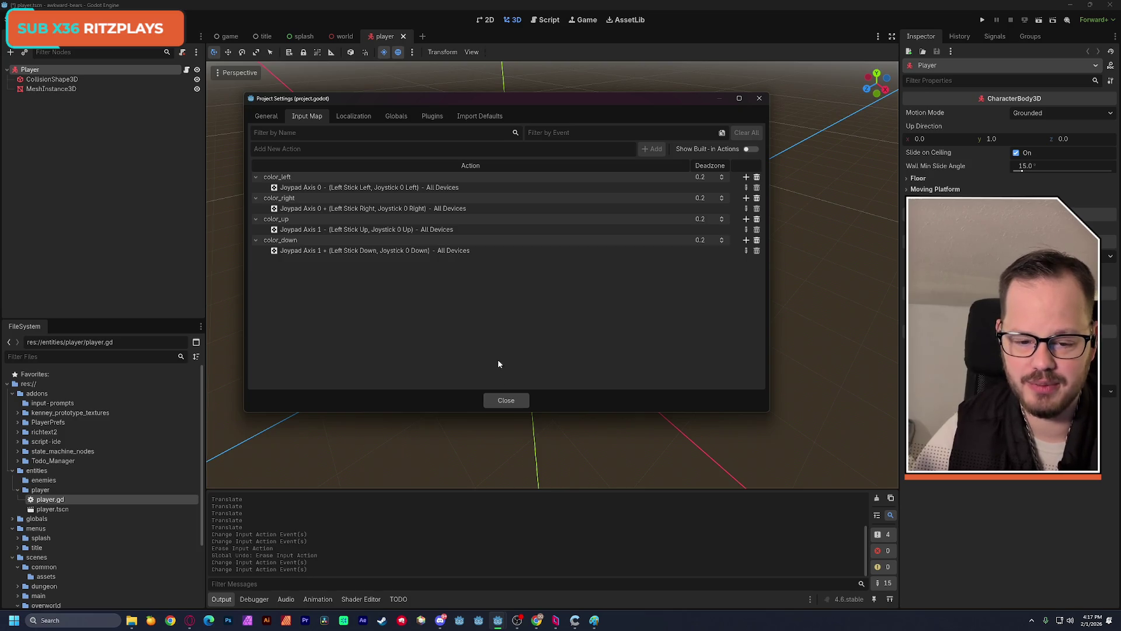
pyautogui.click(508, 402)
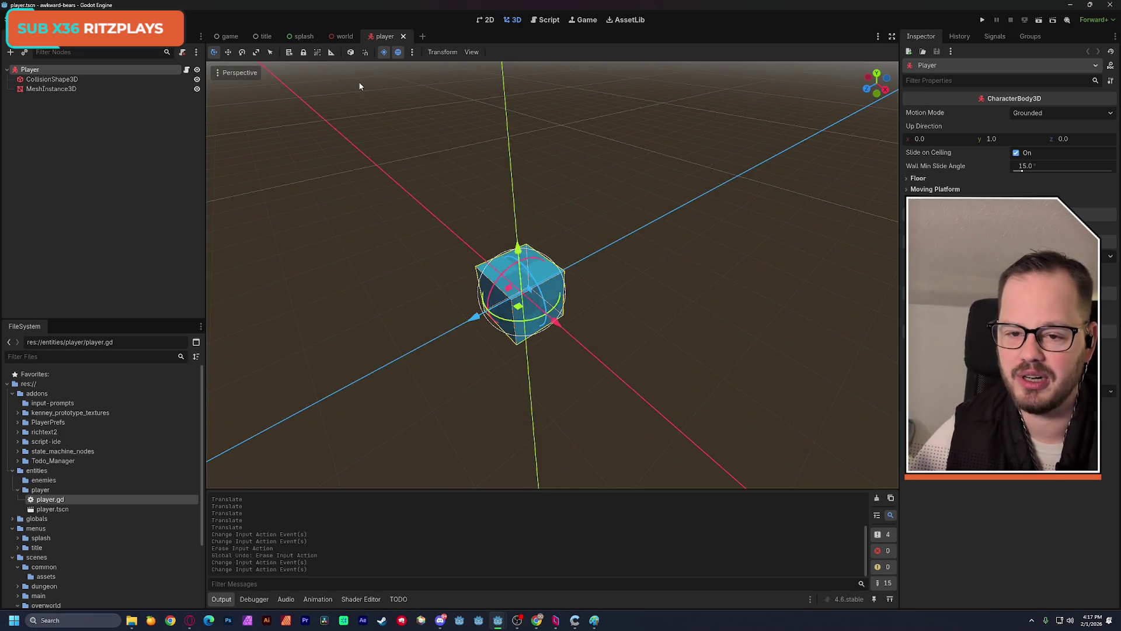
# - In player.gd, replace ui_left with color_left in the get_vector call
pyautogui.click(186, 70)
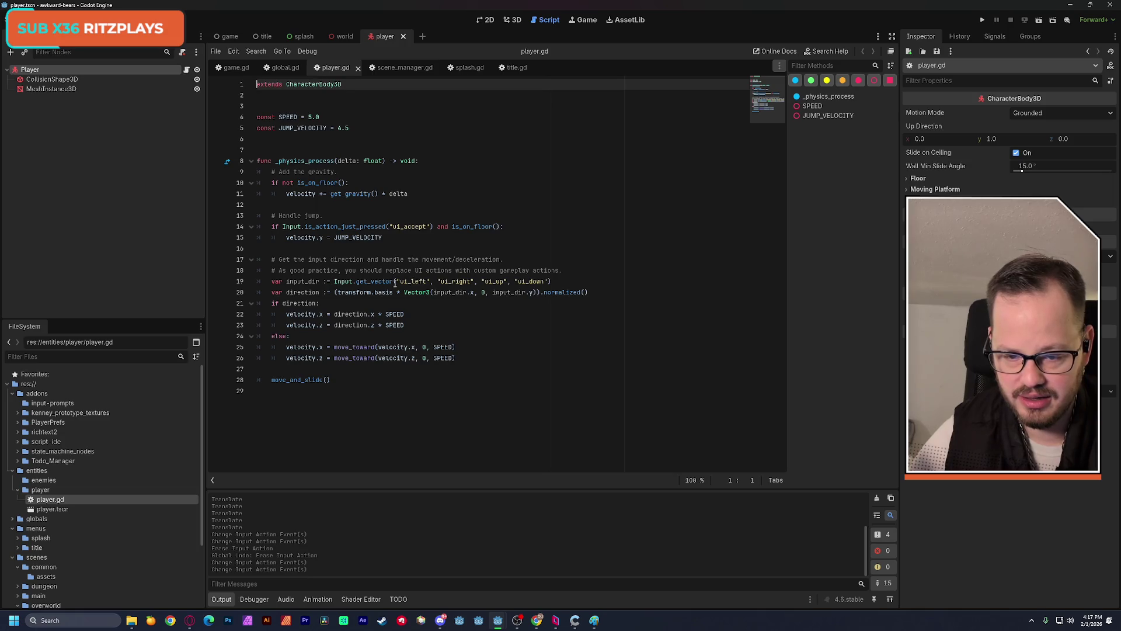
pyautogui.doubleClick(414, 281)
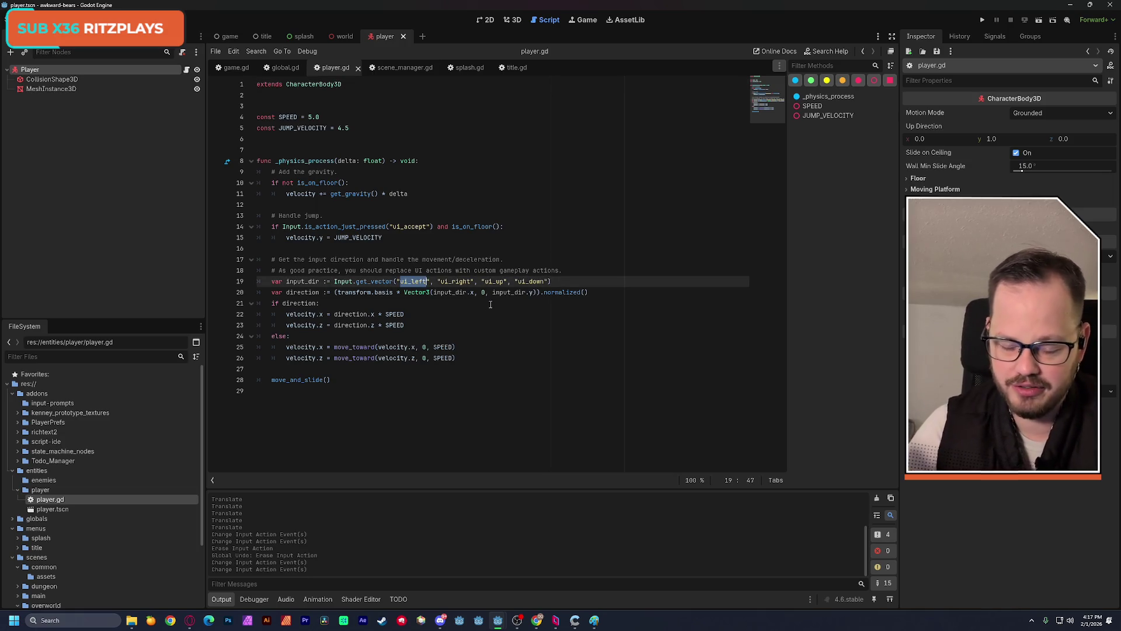
pyautogui.write('col')
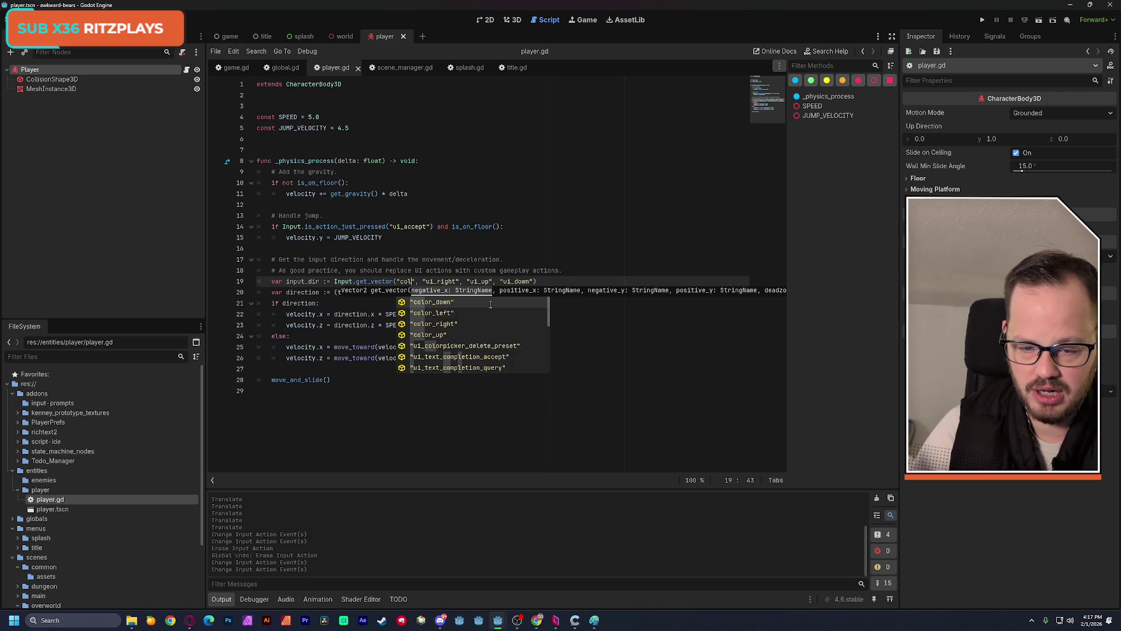
pyautogui.press('Down')
pyautogui.press('Return')
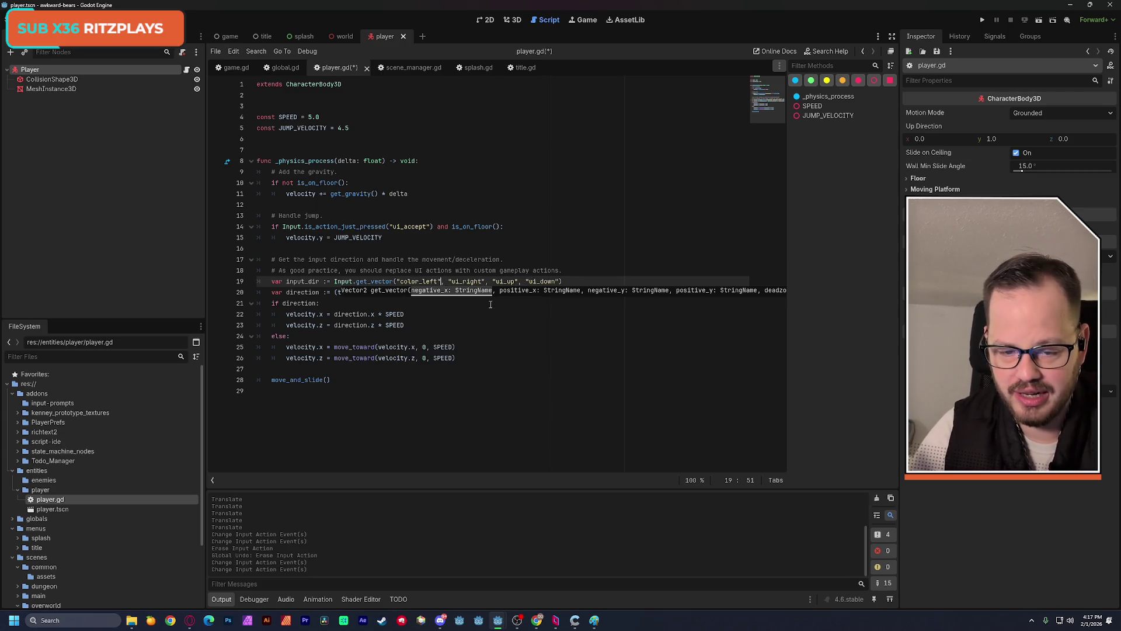
# - Change ui_right and ui_down to color_right and color_down, save, and run the world scene
pyautogui.doubleClick(483, 282)
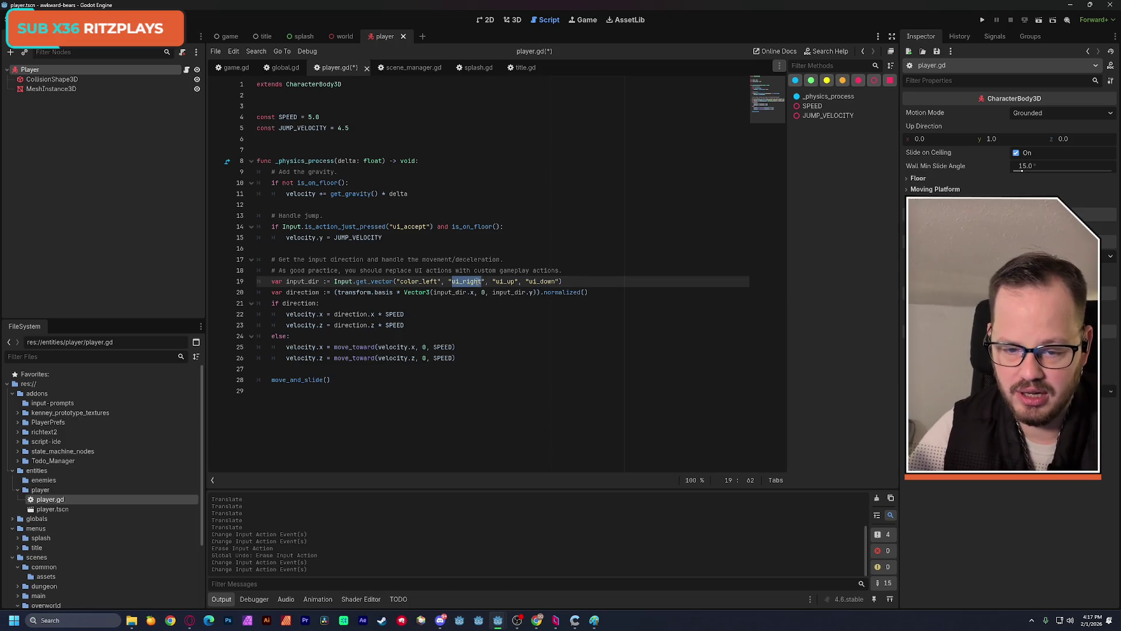
pyautogui.moveTo(419, 281)
pyautogui.mouseDown()
pyautogui.moveTo(400, 282)
pyautogui.moveTo(555, 281)
pyautogui.mouseUp()
pyautogui.hotkey('ctrl', 'c')
pyautogui.hotkey('ctrl', 'v')
pyautogui.hotkey('ctrl', 'v')
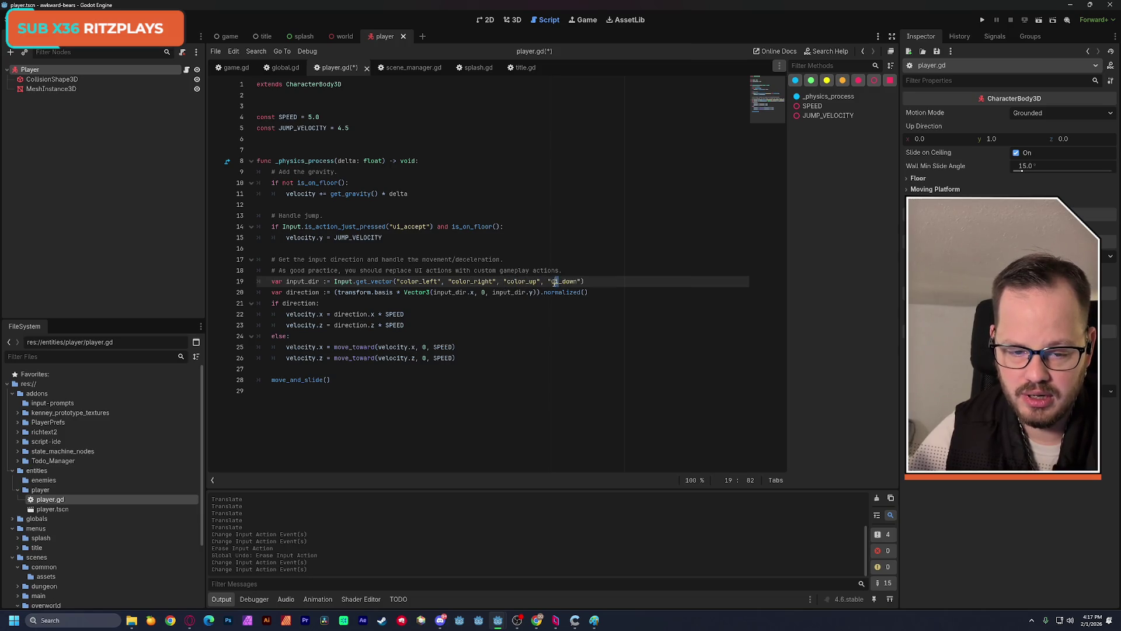
pyautogui.hotkey('ctrl', 'v')
pyautogui.click(572, 248)
pyautogui.hotkey('ctrl', 's')
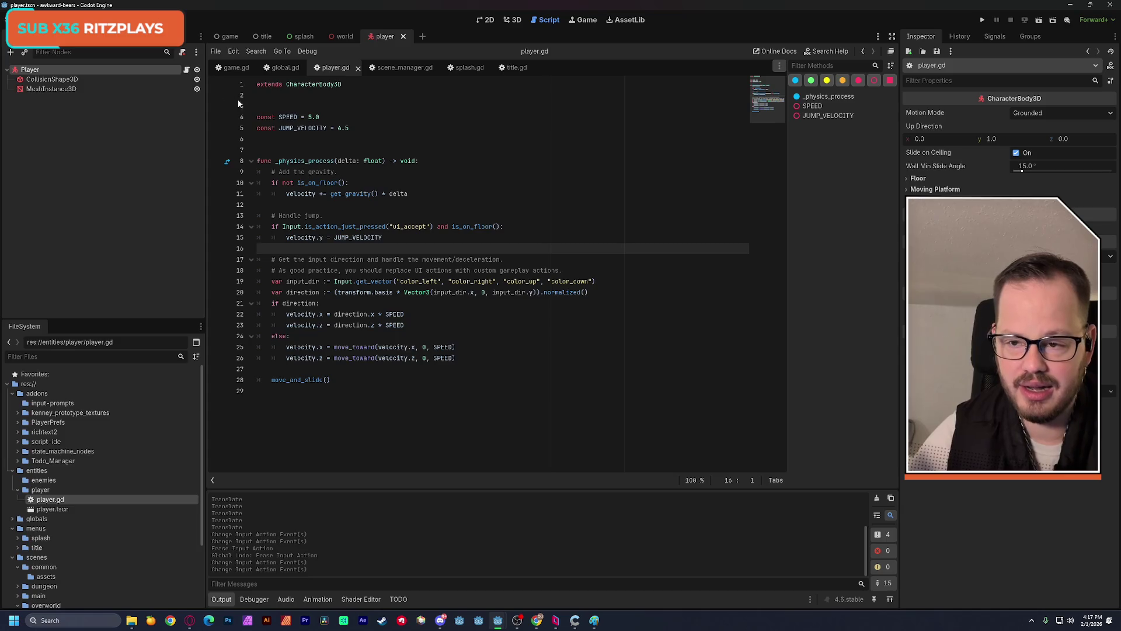
pyautogui.click(344, 36)
pyautogui.click(1033, 20)
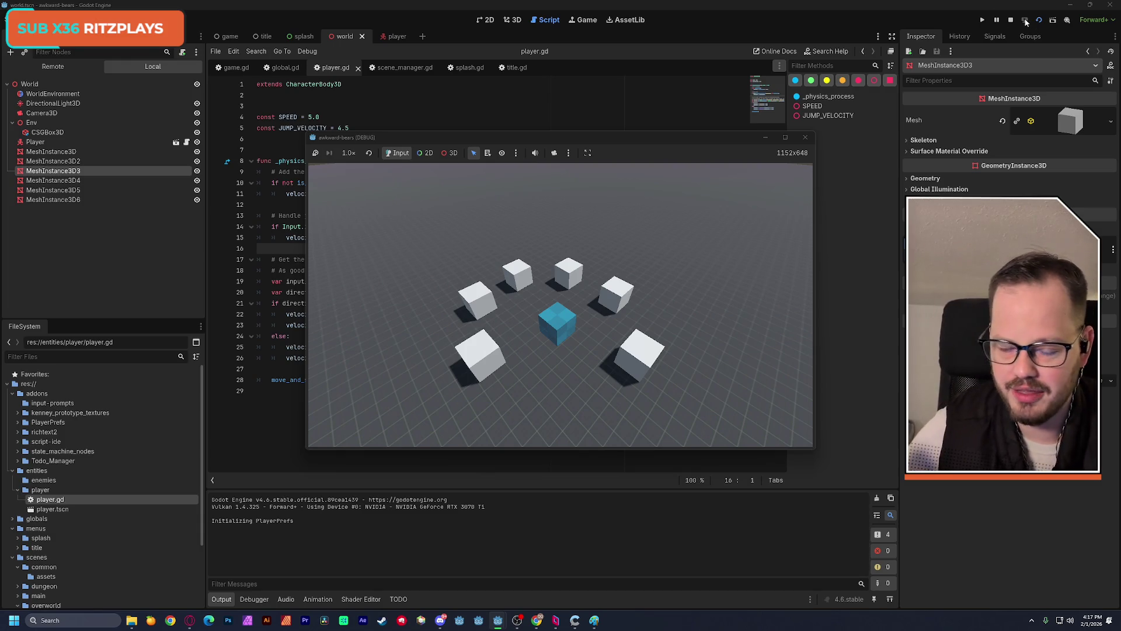
# - Stop the test run, place the caret at the end of line 20, and reopen Project Settings
pyautogui.click(806, 139)
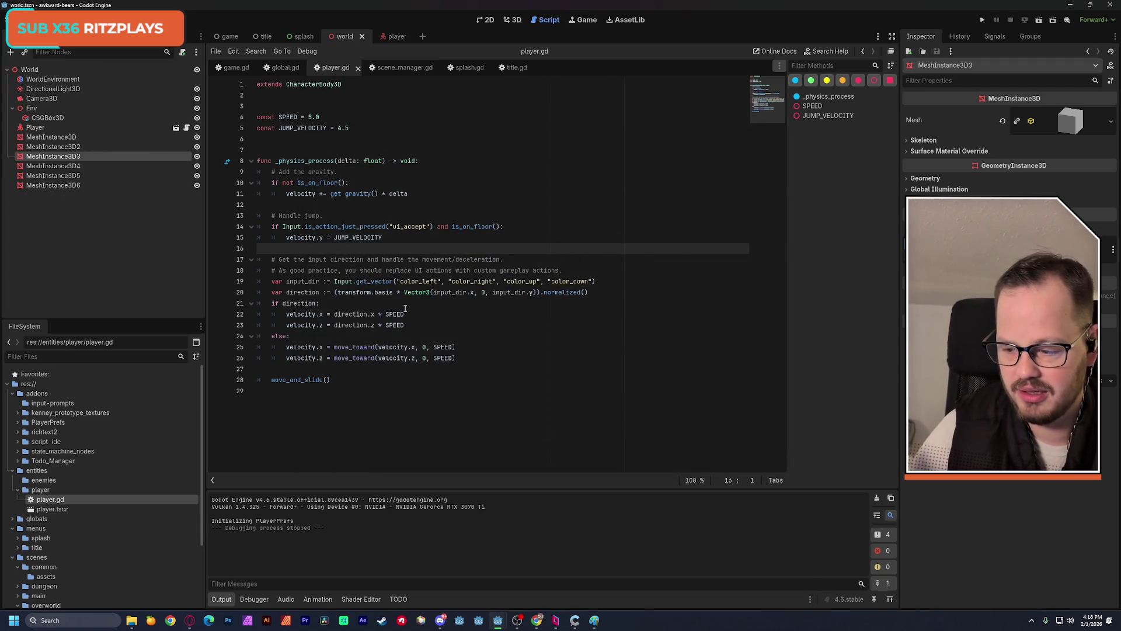
pyautogui.click(599, 291)
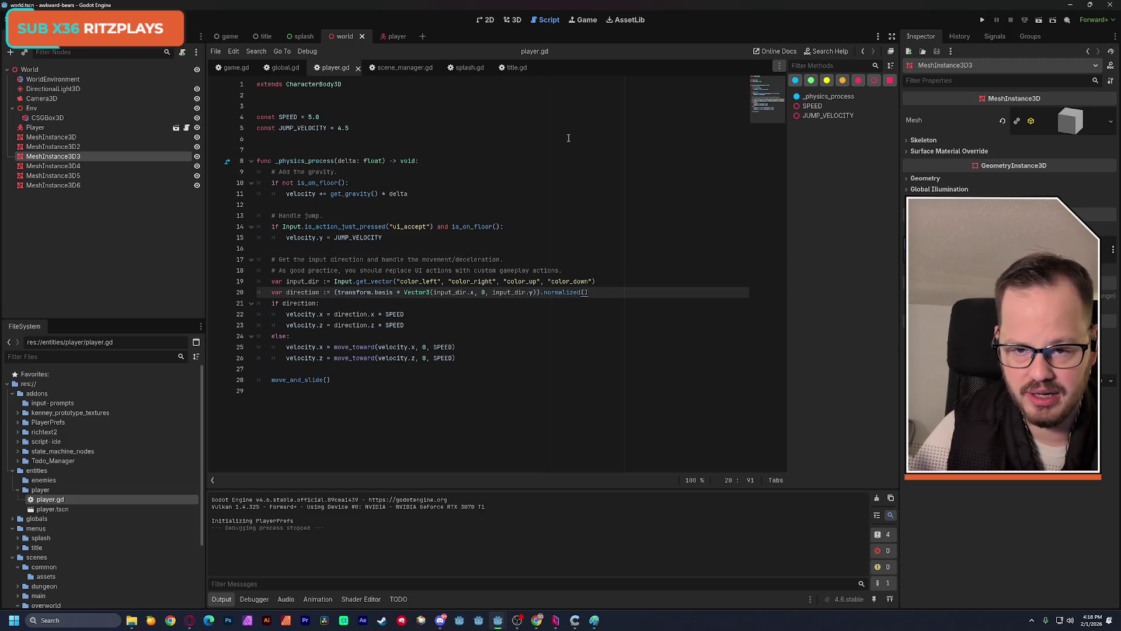
pyautogui.click(53, 20)
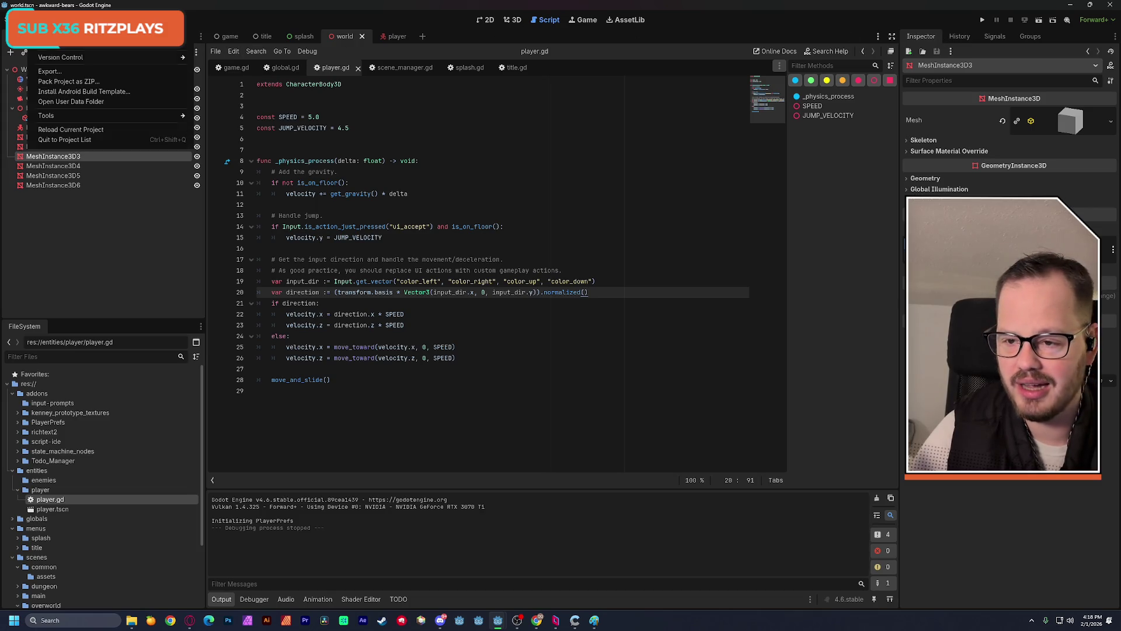
pyautogui.click(58, 52)
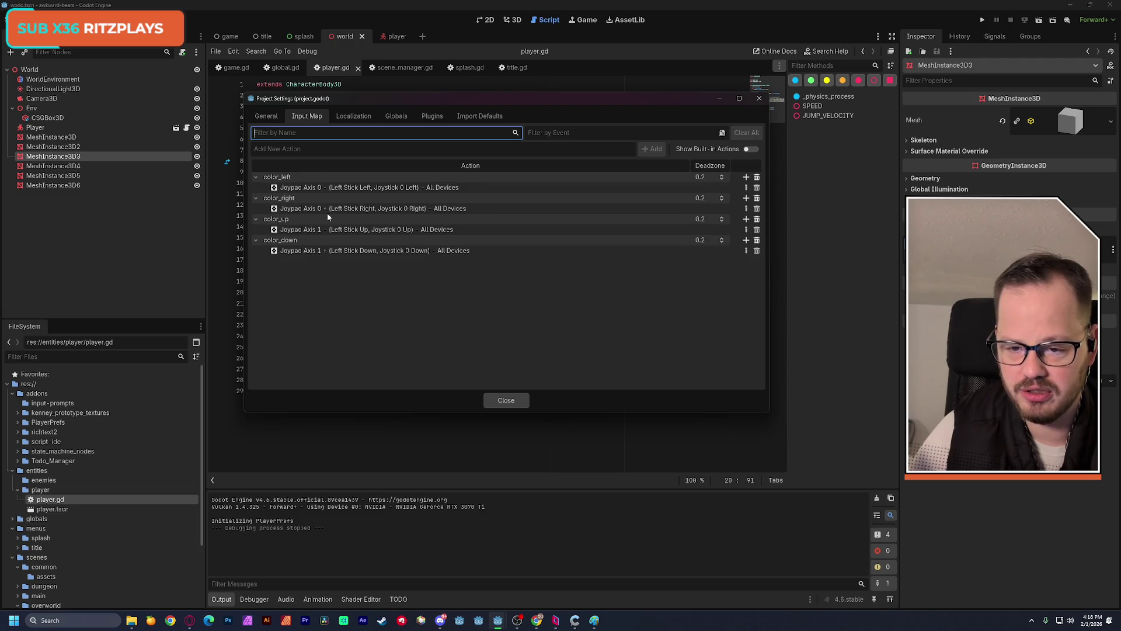
# - Add move_left, move_right, move_up and move_down actions, reusing the copied move_ prefix
pyautogui.click(350, 151)
pyautogui.write('move_left')
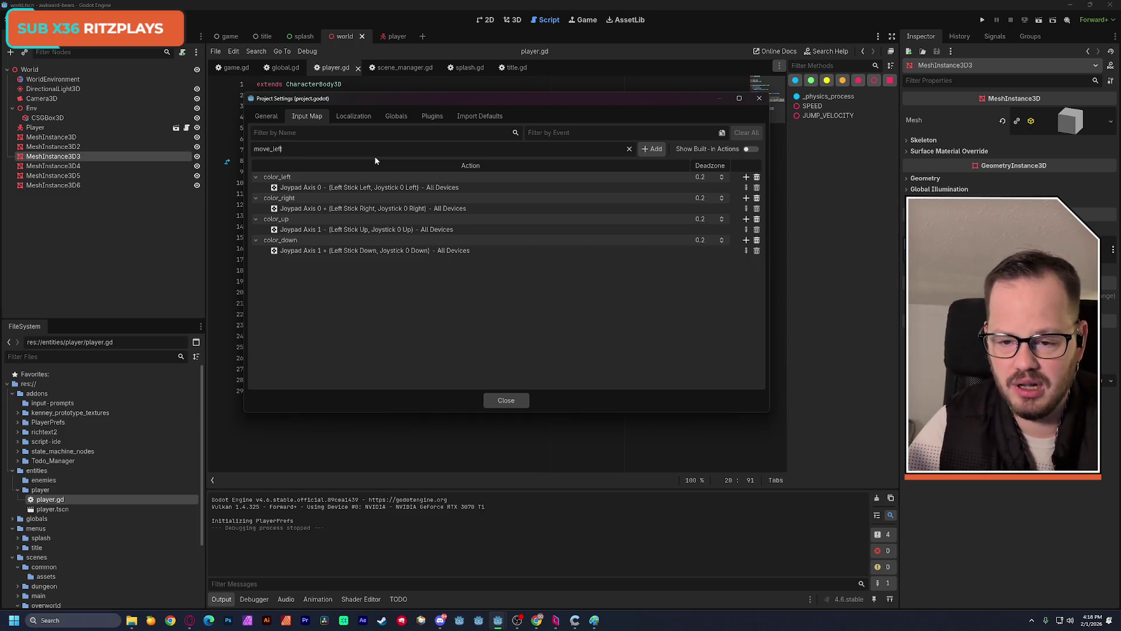
pyautogui.hotkey('shift', 'Home')
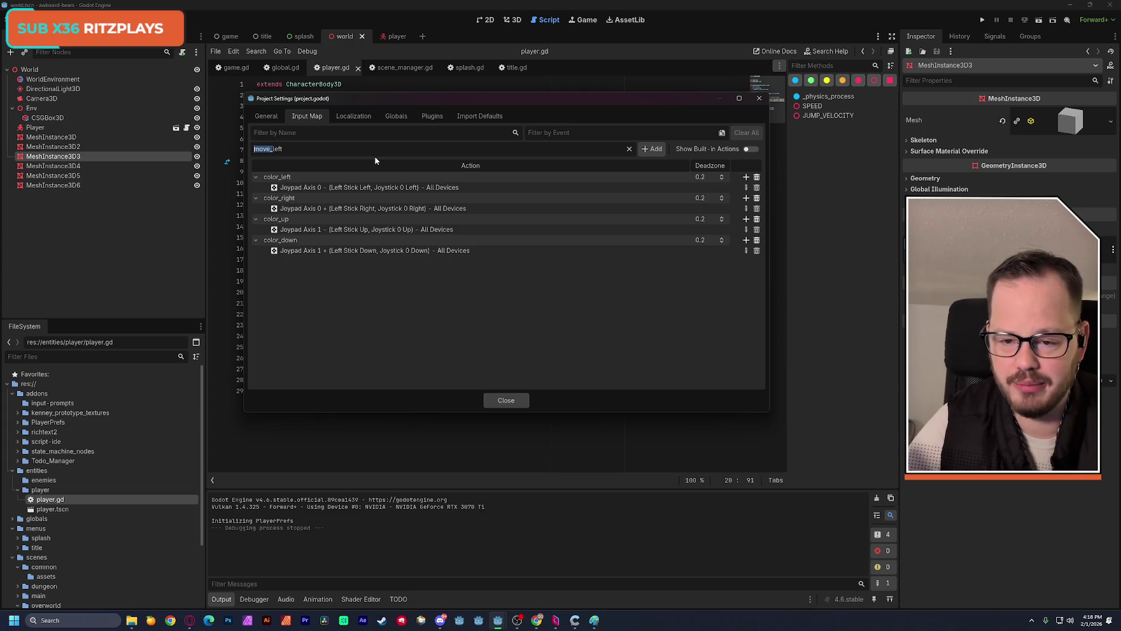
pyautogui.press('Return')
pyautogui.hotkey('ctrl', 'v')
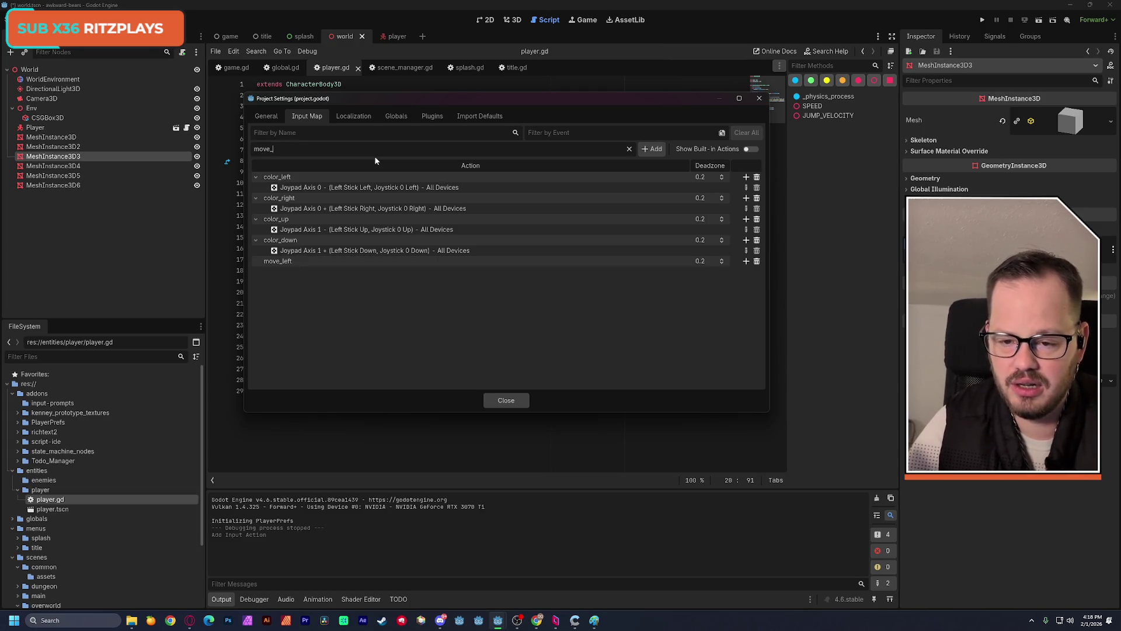
pyautogui.write('right')
pyautogui.press('Return')
pyautogui.hotkey('ctrl', 'v')
pyautogui.write('up')
pyautogui.press('Return')
pyautogui.hotkey('ctrl', 'v')
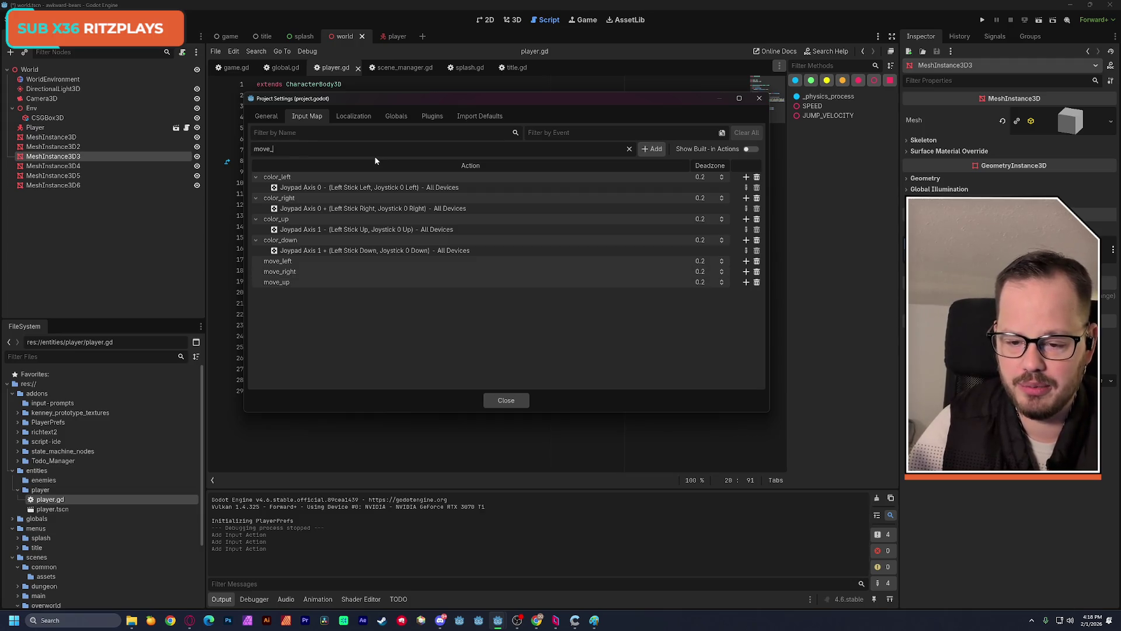
pyautogui.write('down')
pyautogui.press('Return')
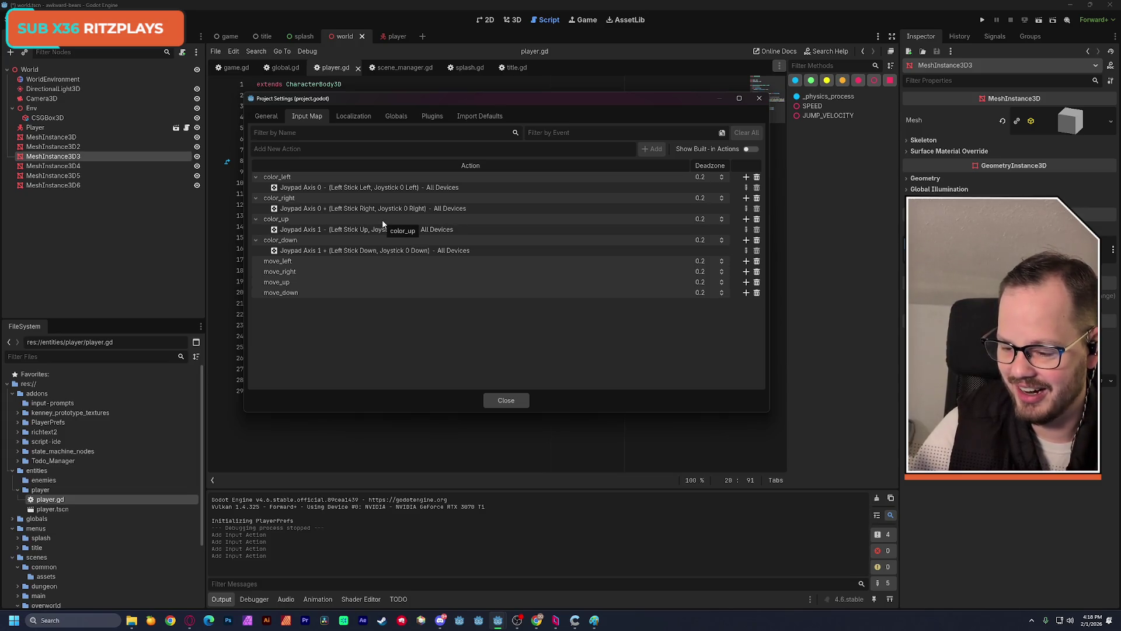
# - Bind move_left and move_right to the right stick's left and right (Joypad Axis 2 −/+)
pyautogui.click(747, 261)
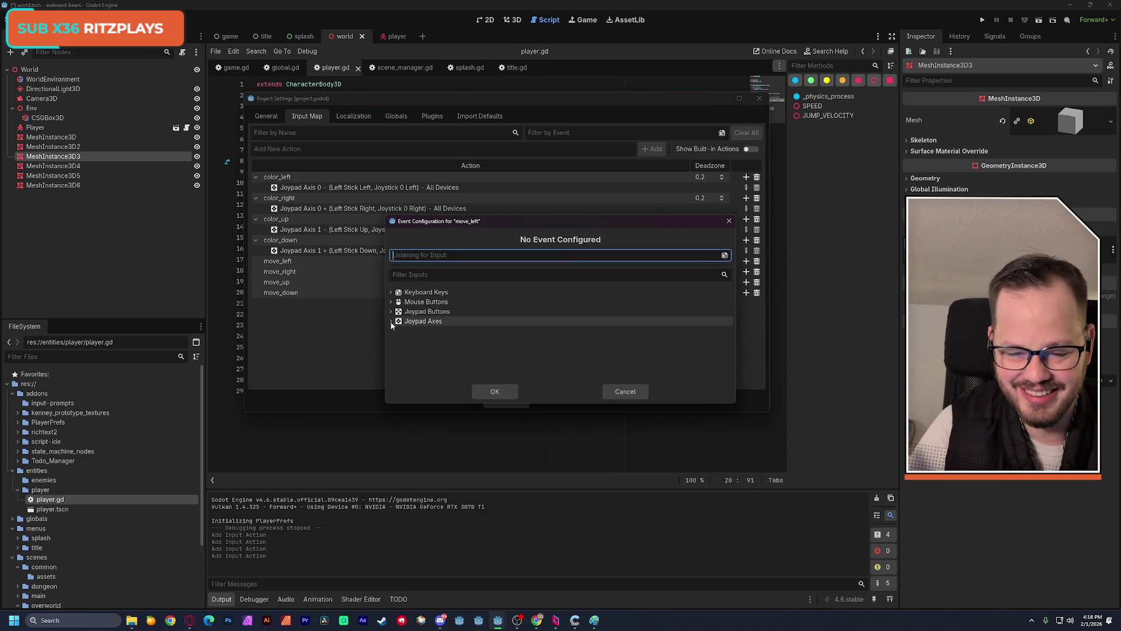
pyautogui.click(391, 321)
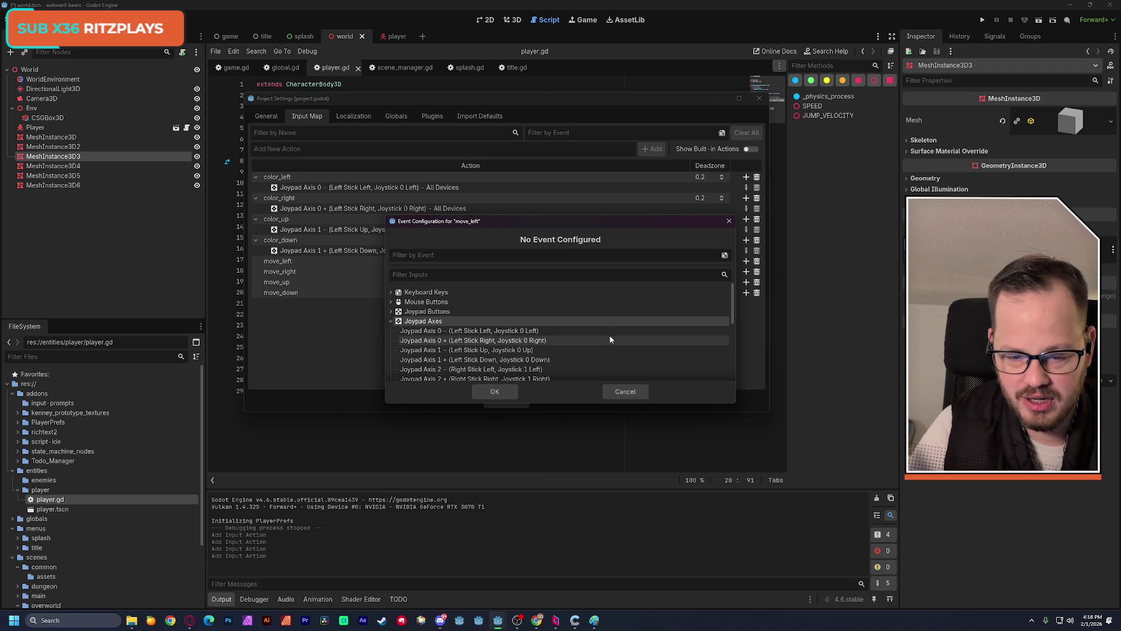
pyautogui.click(566, 369)
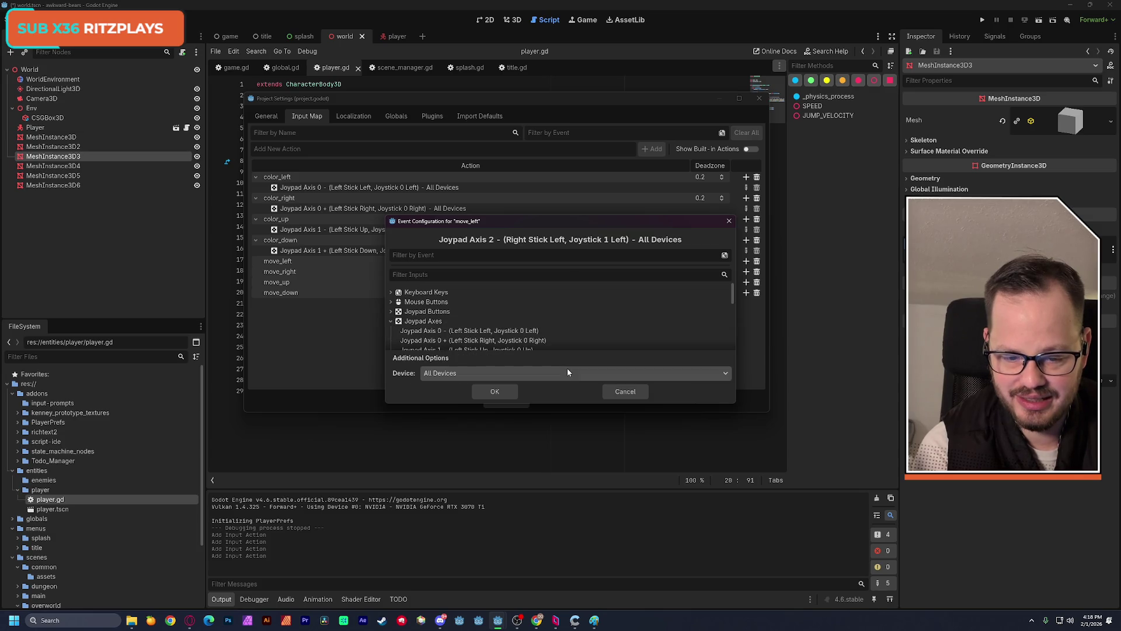
pyautogui.click(514, 388)
pyautogui.click(745, 282)
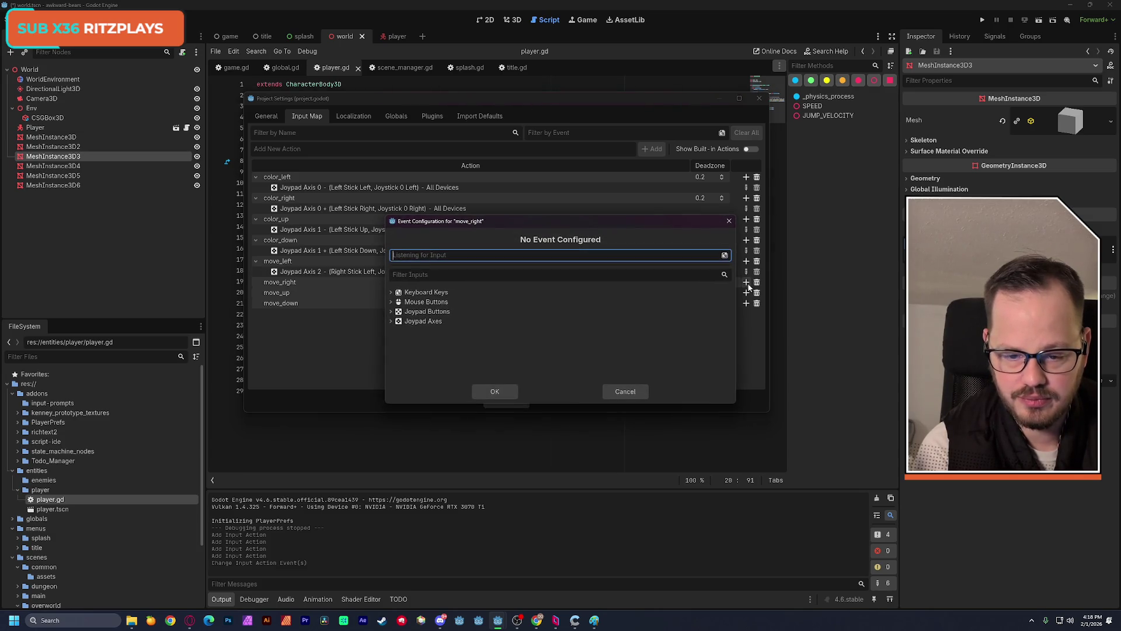
pyautogui.click(391, 322)
pyautogui.scroll(-2, 565, 337)
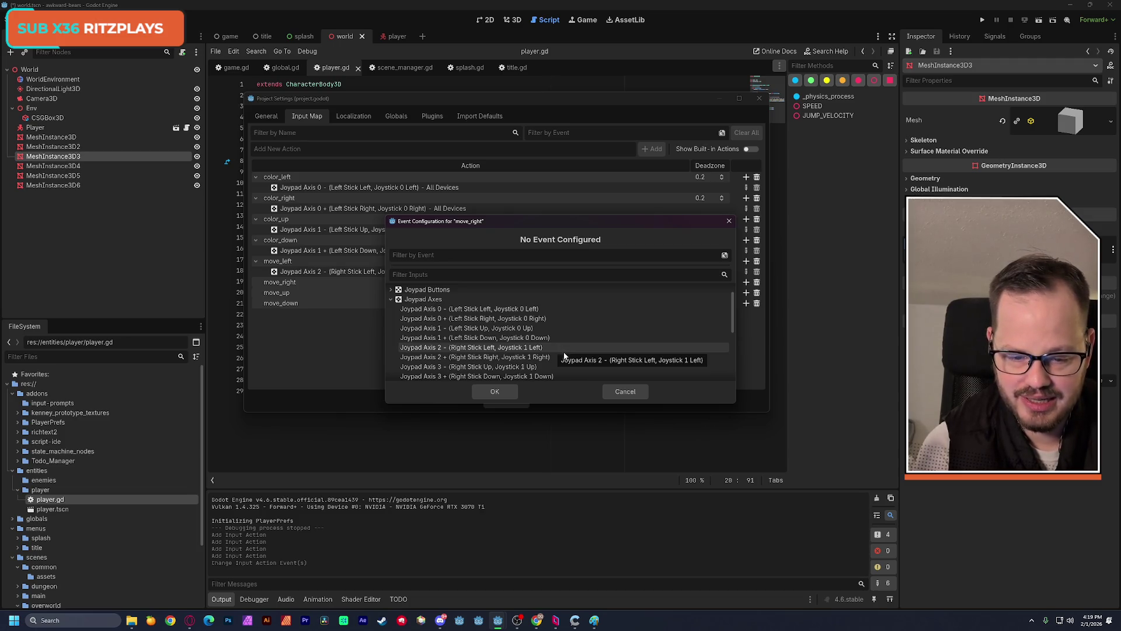
pyautogui.click(563, 357)
pyautogui.click(499, 388)
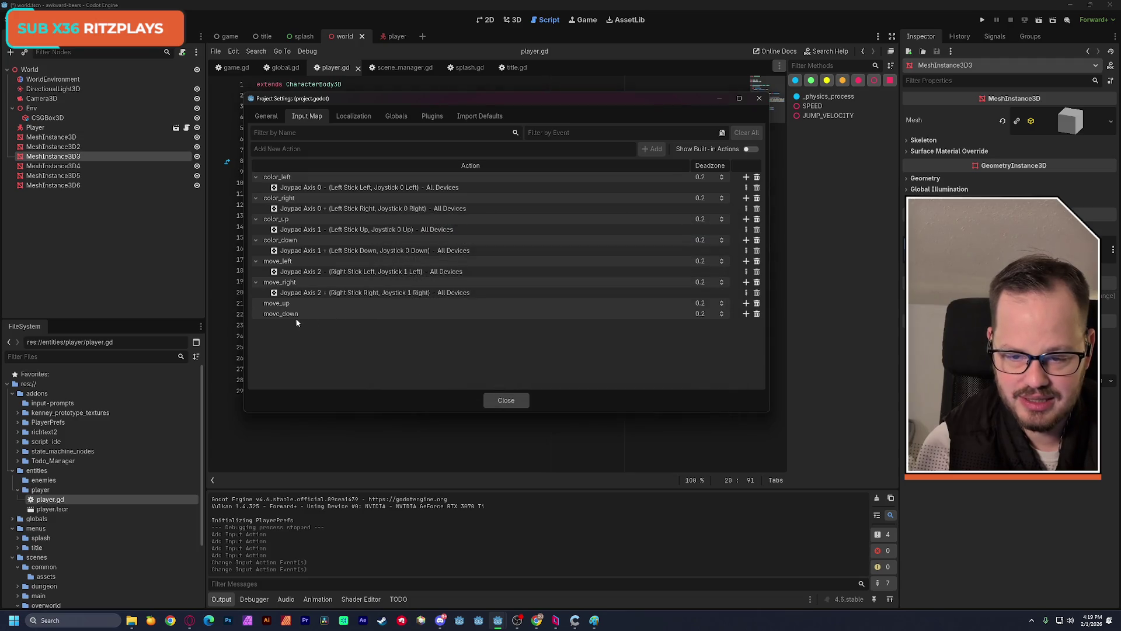
# - Bind move_up and move_down to Joypad Axis 3 −/+, then close Project Settings
pyautogui.click(745, 303)
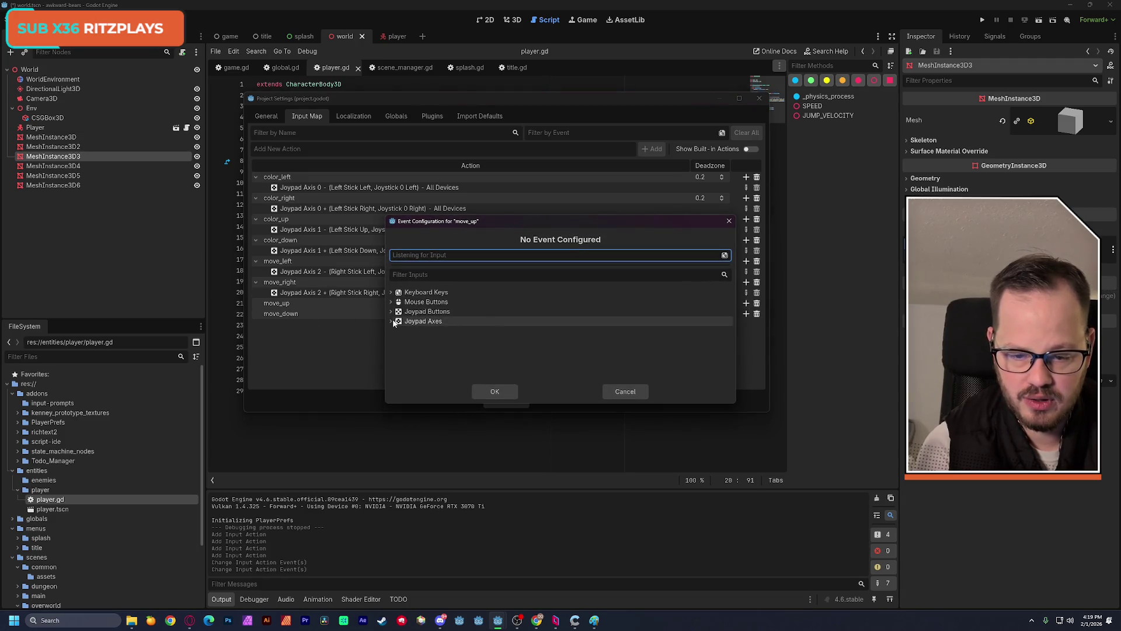
pyautogui.scroll(-2, 573, 358)
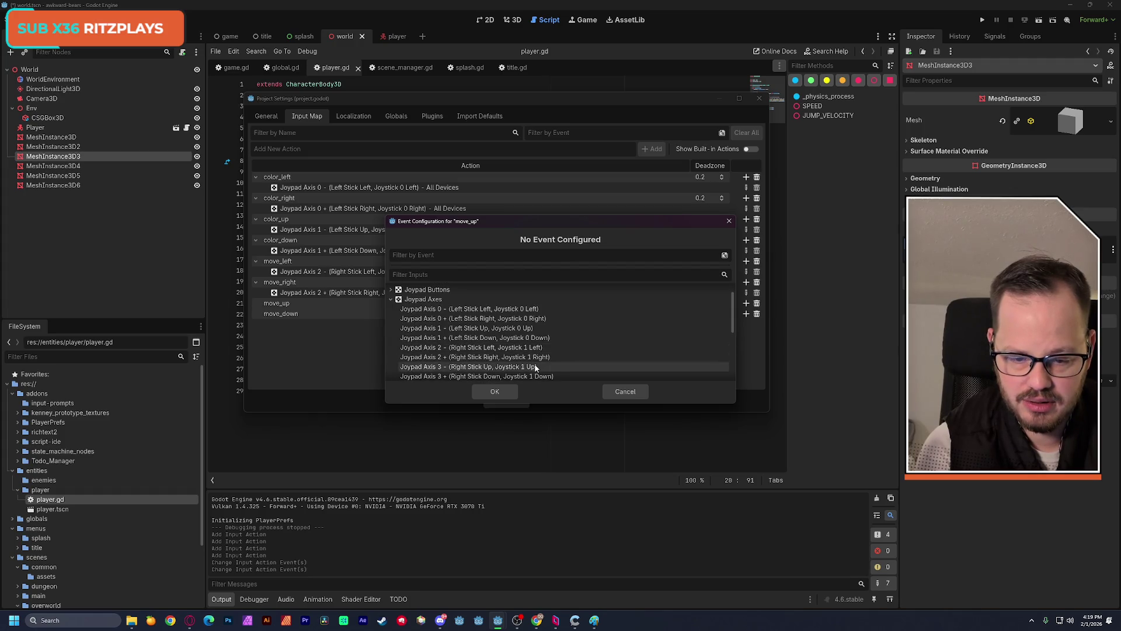
pyautogui.click(536, 366)
pyautogui.click(495, 391)
pyautogui.click(746, 324)
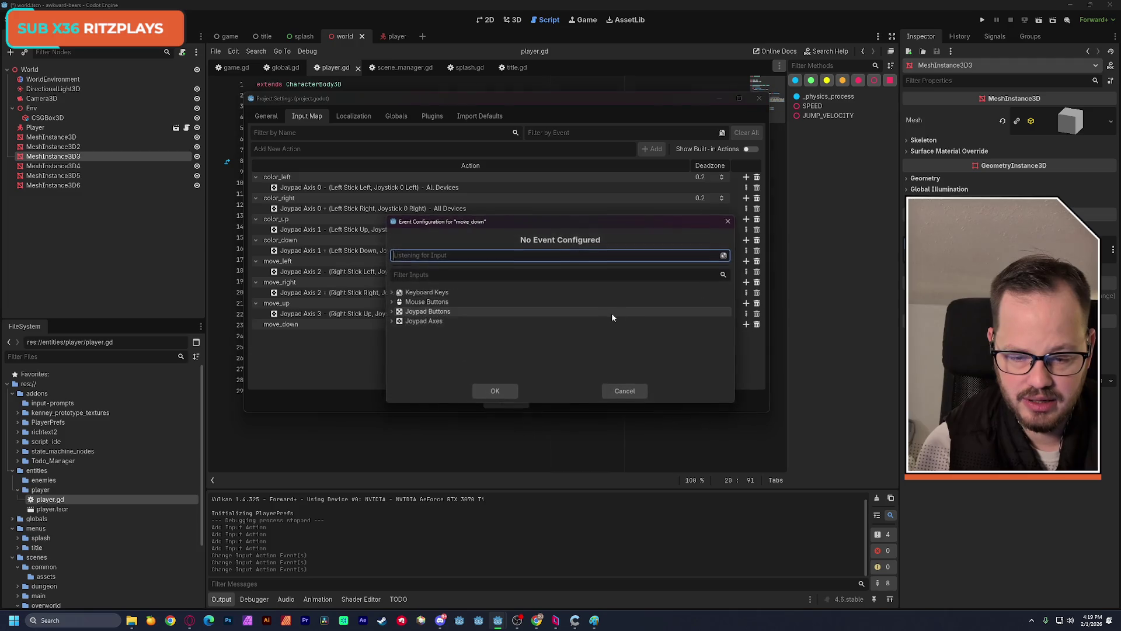
pyautogui.click(410, 323)
pyautogui.scroll(-2, 537, 331)
pyautogui.scroll(-1, 537, 331)
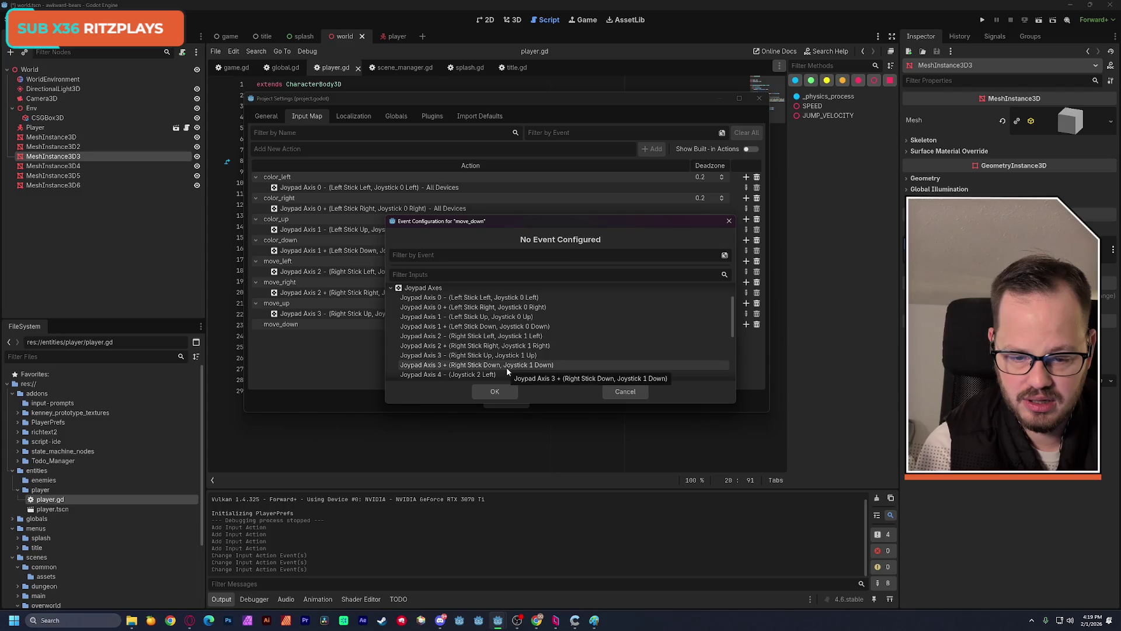
pyautogui.click(506, 365)
pyautogui.click(493, 392)
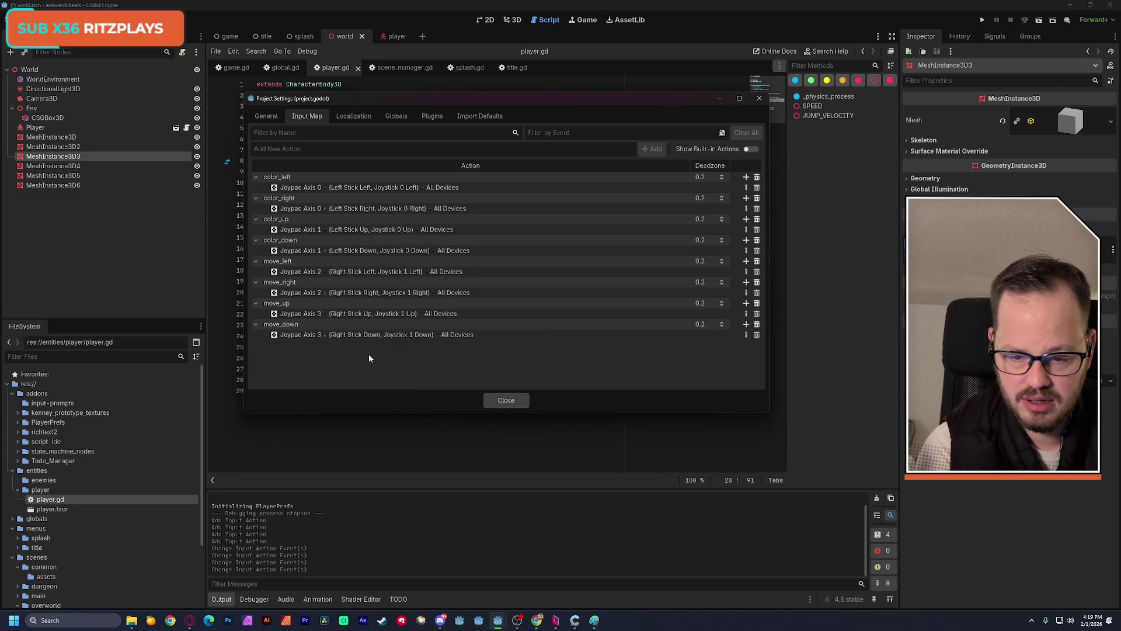
pyautogui.click(505, 400)
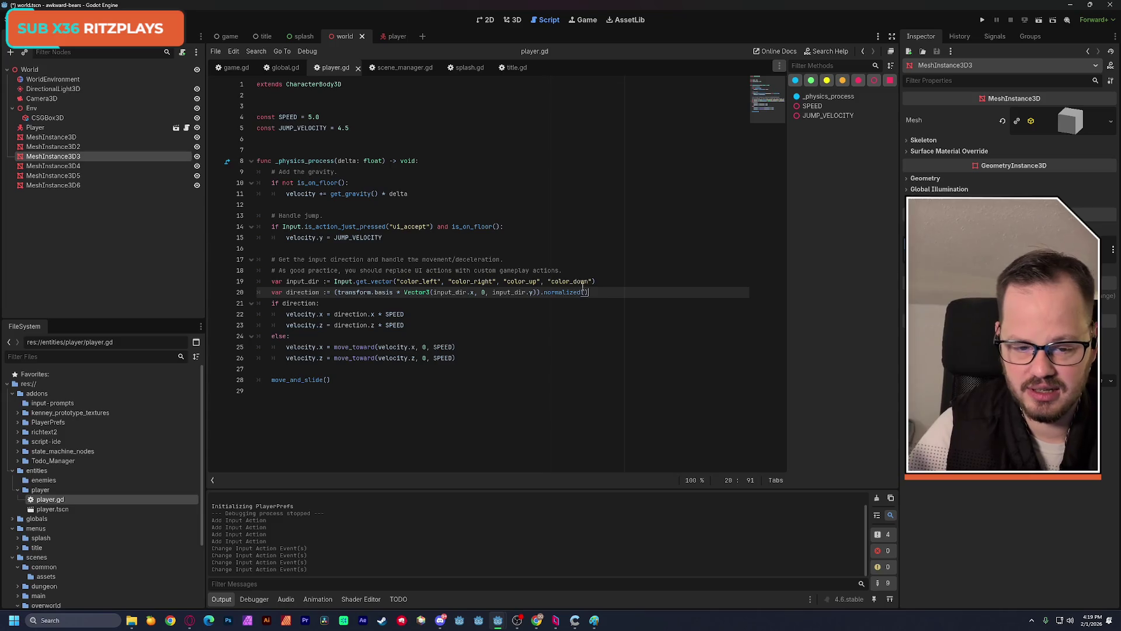
pyautogui.moveTo(597, 281); pyautogui.dragTo(275, 282)
pyautogui.hotkey('ctrl', 'c')
pyautogui.press('End')
pyautogui.press('Return')
pyautogui.hotkey('ctrl', 'v')
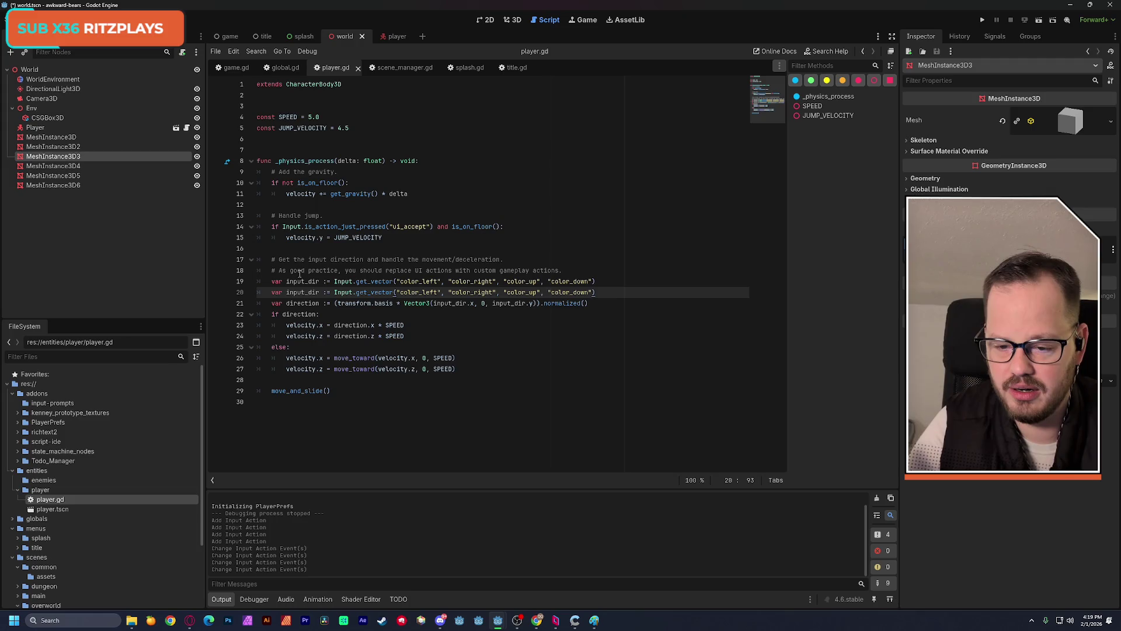
pyautogui.press('Home')
pyautogui.write('#')
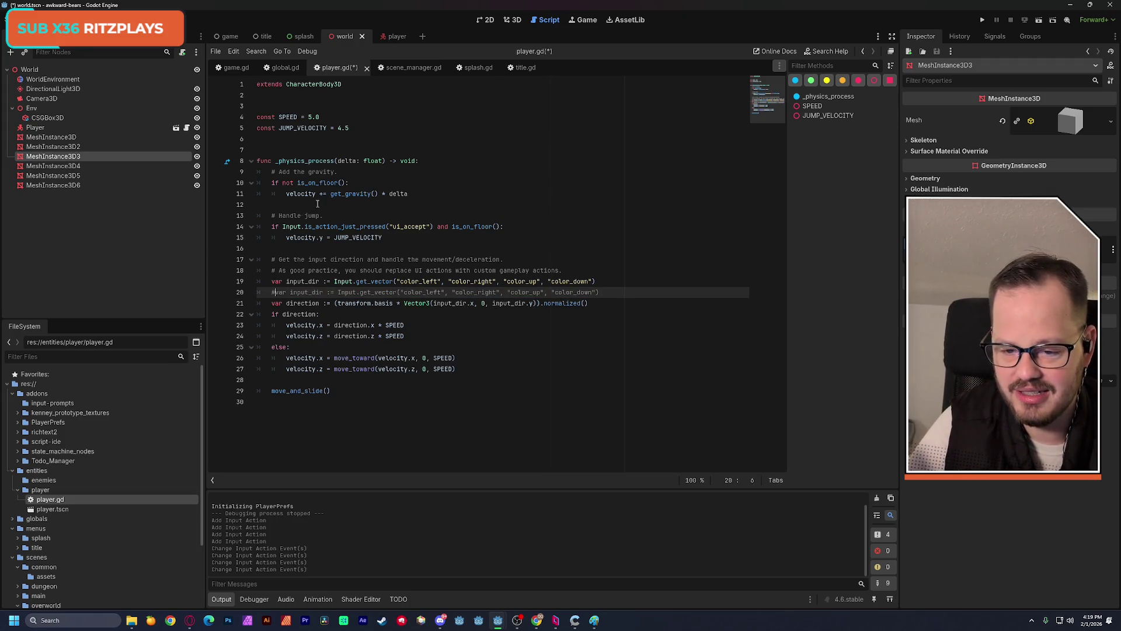
pyautogui.click(418, 280)
pyautogui.moveTo(419, 281); pyautogui.dragTo(401, 281)
pyautogui.write('move')
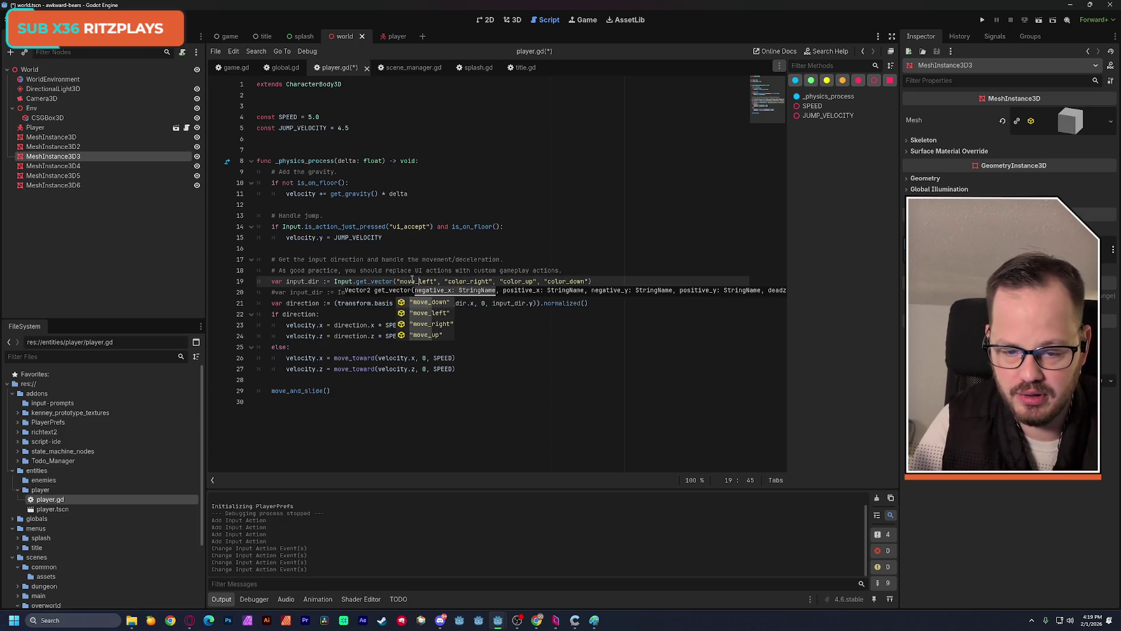
pyautogui.hotkey('ctrl', 'shift', 'Left')
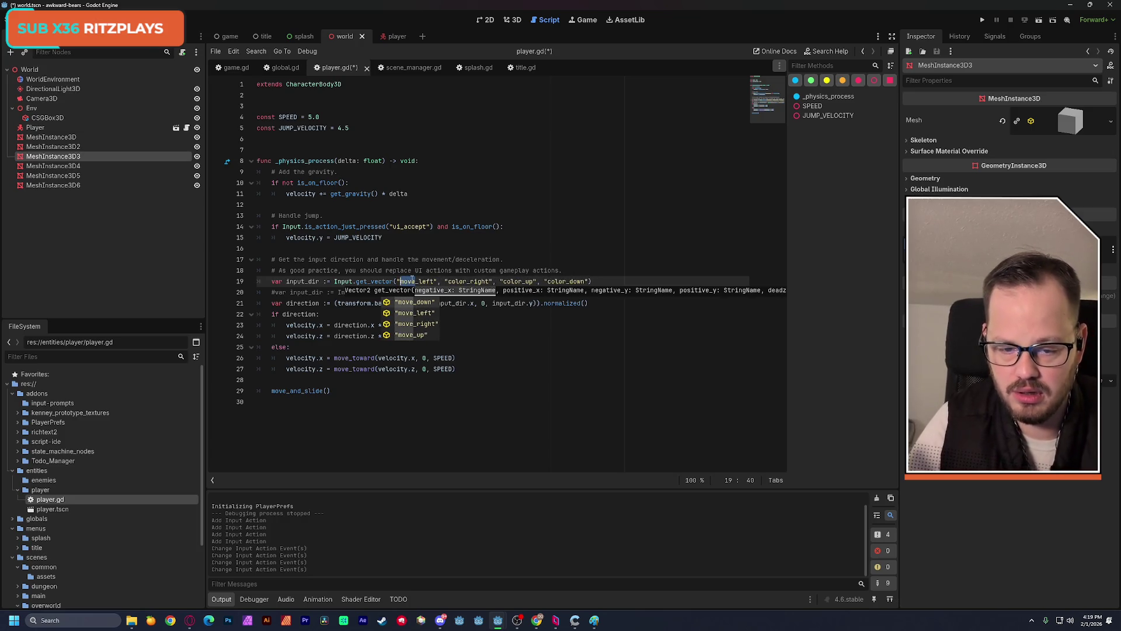
pyautogui.moveTo(467, 281); pyautogui.dragTo(447, 280)
pyautogui.write('move')
pyautogui.moveTo(520, 280)
pyautogui.mouseDown()
pyautogui.moveTo(499, 281)
pyautogui.moveTo(539, 282)
pyautogui.mouseUp()
pyautogui.write('move_up", "move')
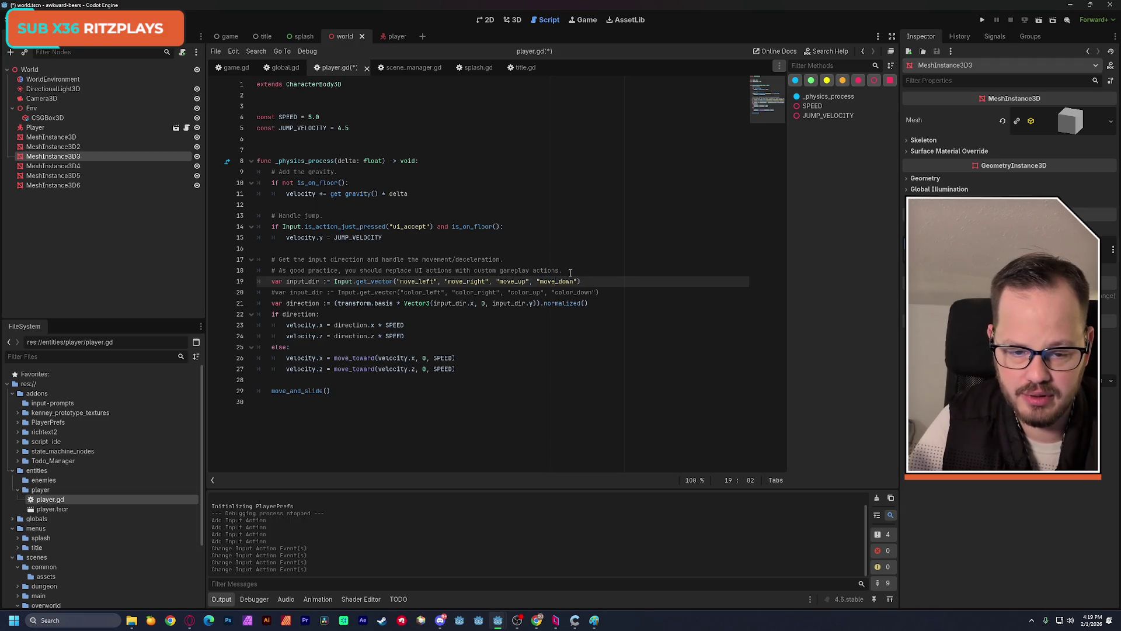
pyautogui.click(587, 260)
pyautogui.hotkey('ctrl', 's')
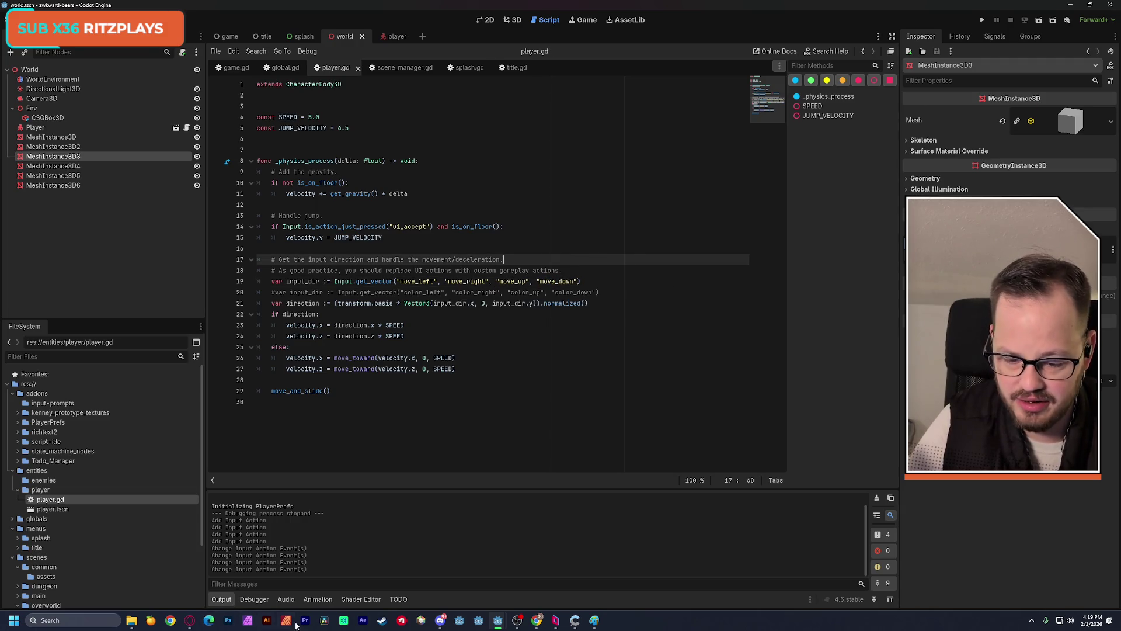
pyautogui.moveTo(535, 625)
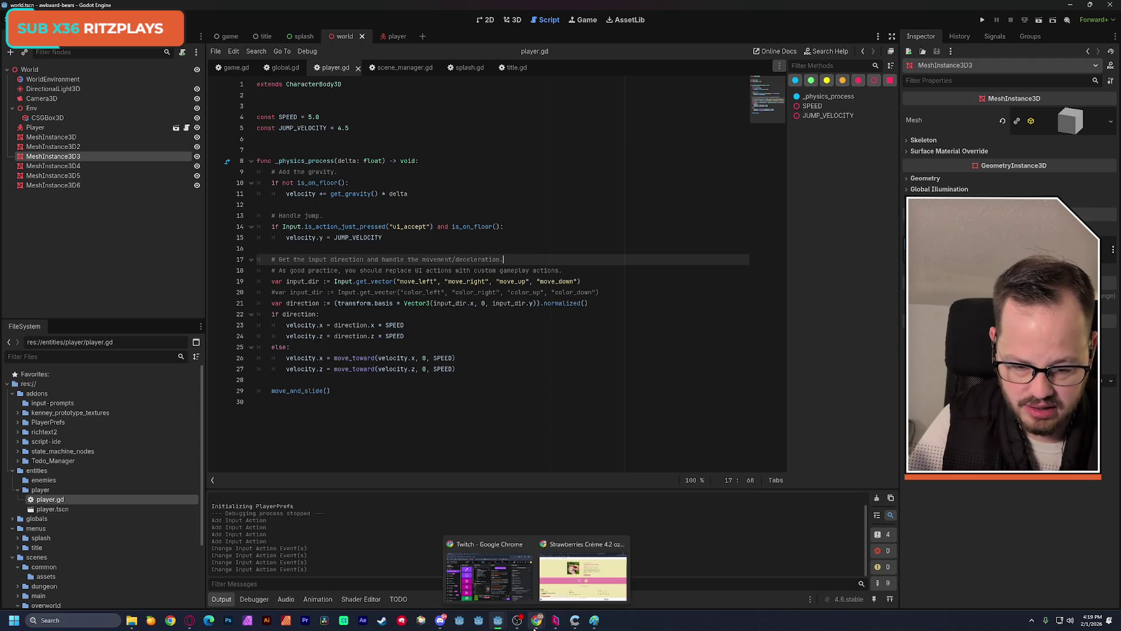
pyautogui.moveTo(498, 622)
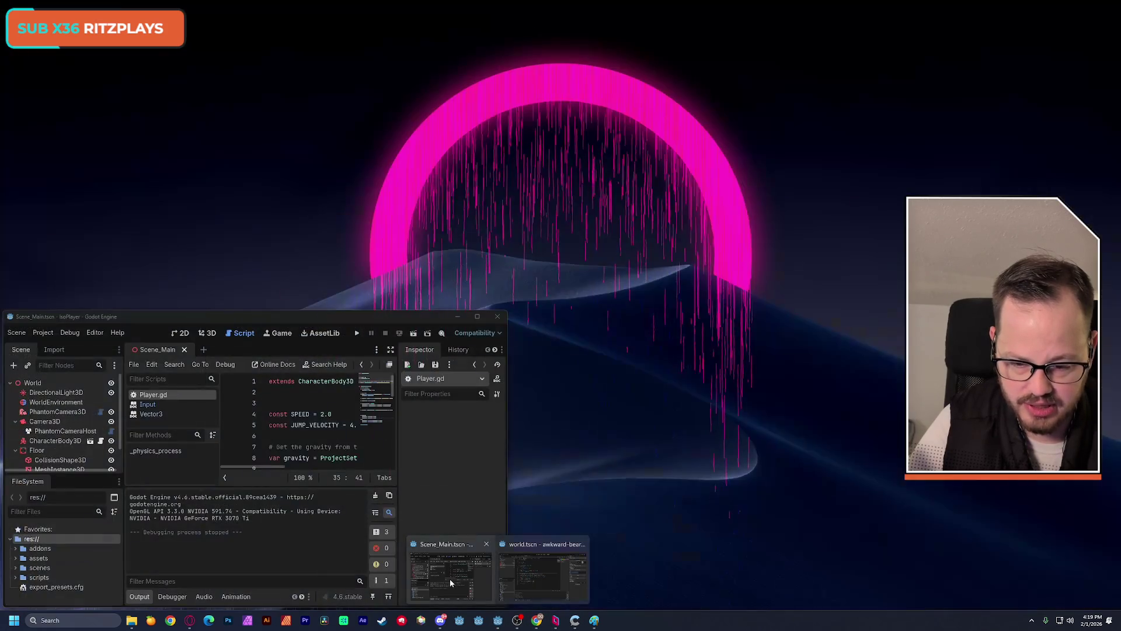
# - In the IsoPlayer window, select Player.gd lines 22–27 (angle_offset, rotated_input_dir), then hide it
pyautogui.click(450, 577)
pyautogui.doubleClick(336, 315)
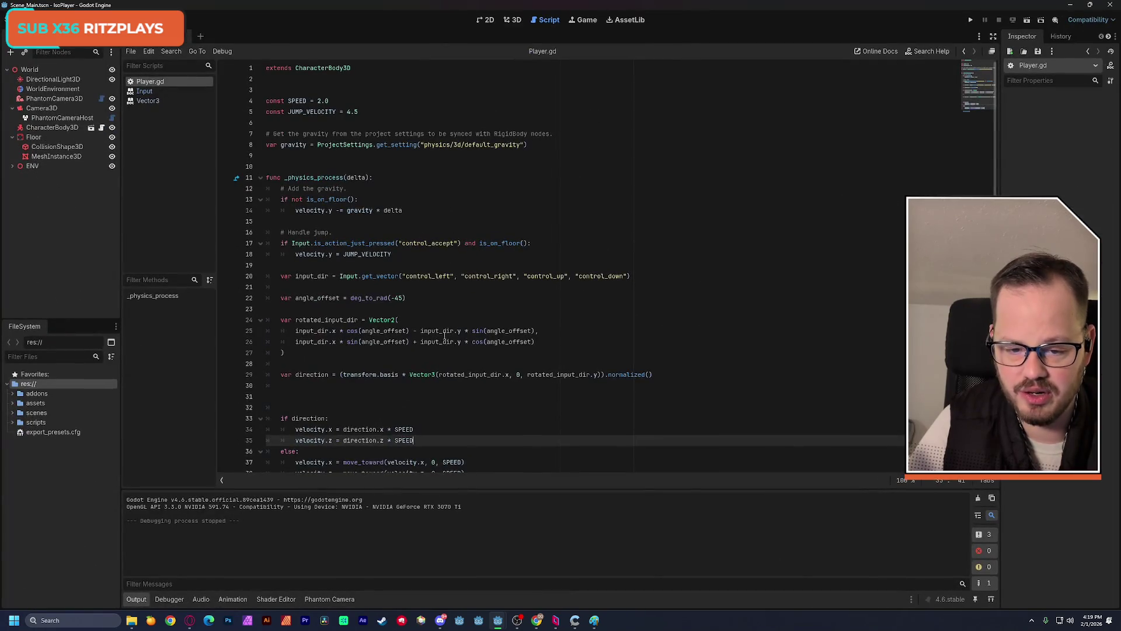
pyautogui.scroll(-2, 434, 337)
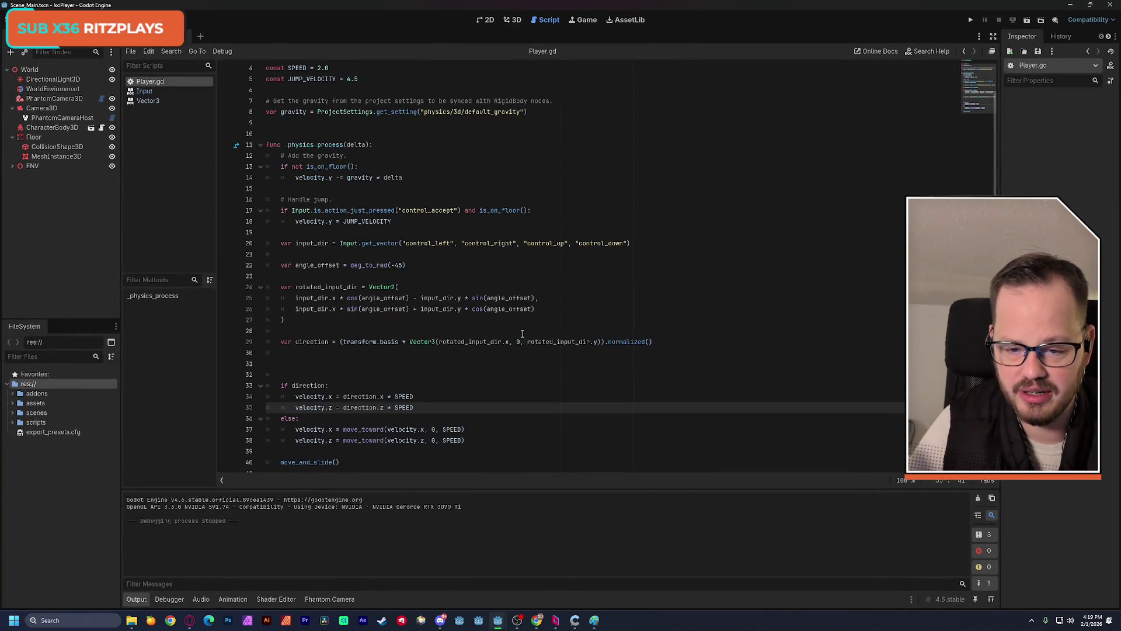
pyautogui.doubleClick(313, 235)
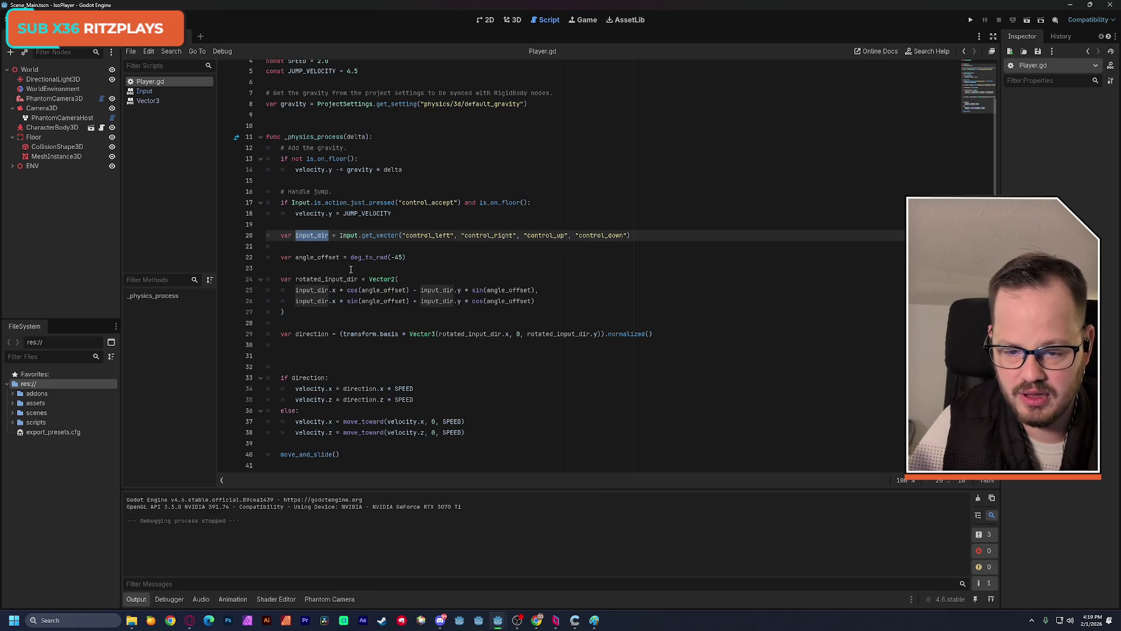
pyautogui.click(418, 278)
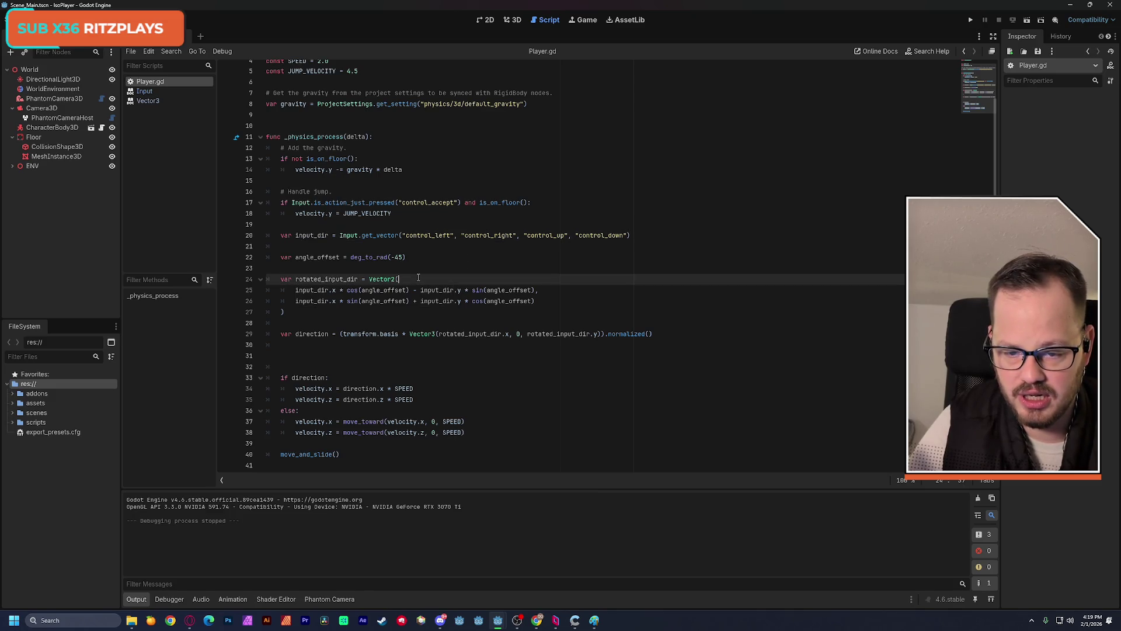
pyautogui.doubleClick(286, 257)
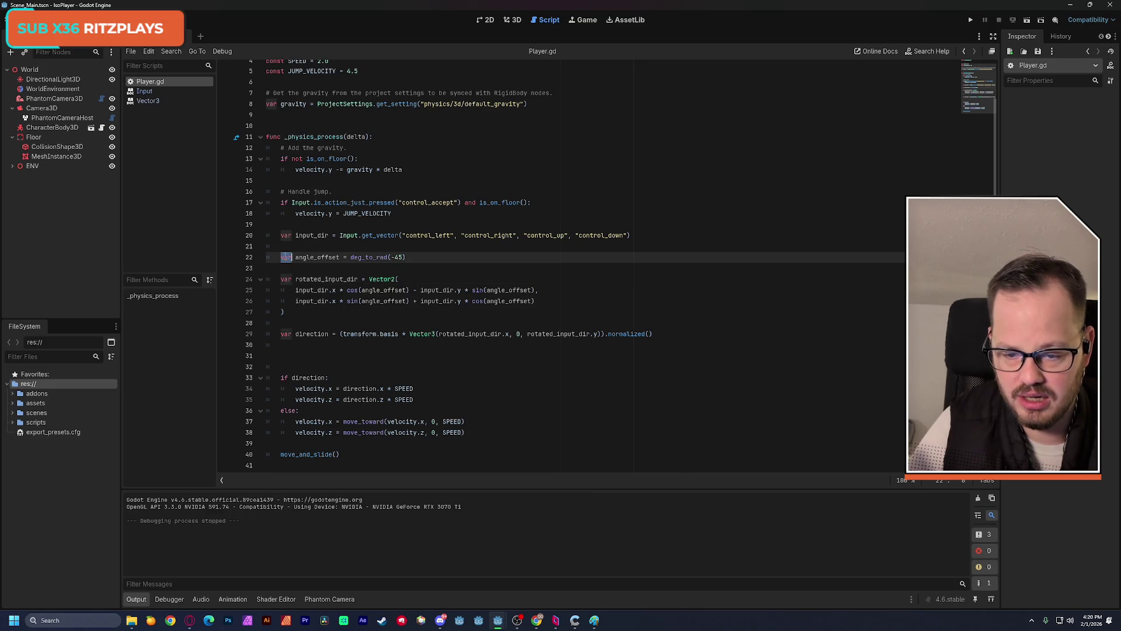
pyautogui.moveTo(287, 257); pyautogui.dragTo(291, 310)
pyautogui.hotkey('ctrl', 'c')
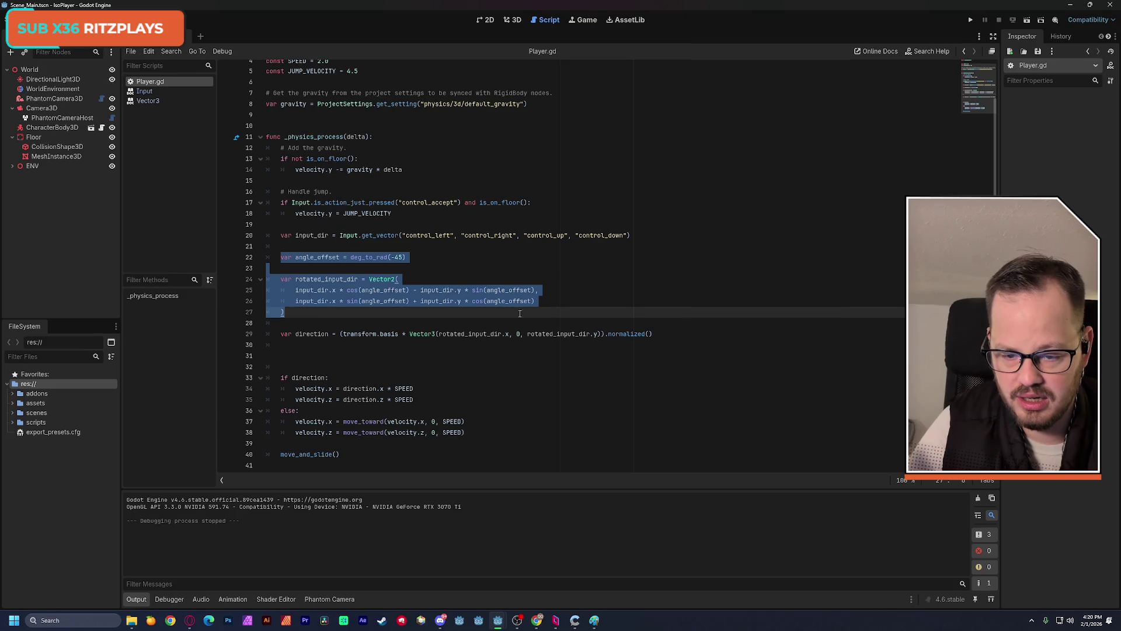
pyautogui.moveTo(405, 7)
pyautogui.mouseDown()
pyautogui.moveTo(447, 242)
pyautogui.moveTo(18, 353)
pyautogui.mouseUp()
pyautogui.hotkey('alt', 'Tab')
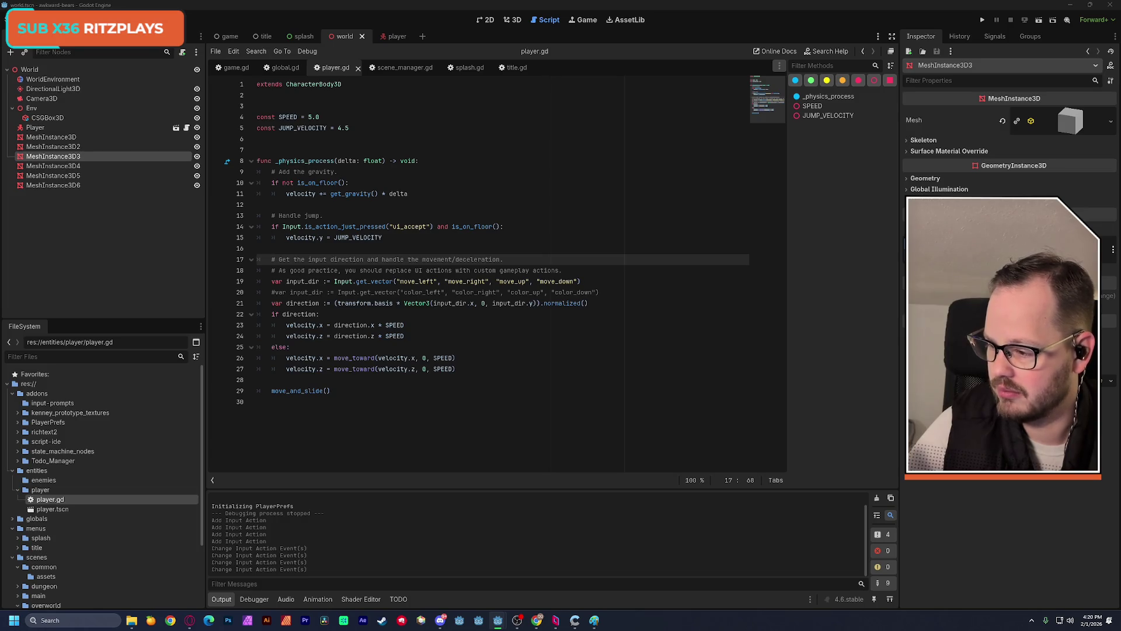
# - Paste the -45° angle_offset line and rotated_input_dir Vector2 block above the direction line
pyautogui.moveTo(389, 326)
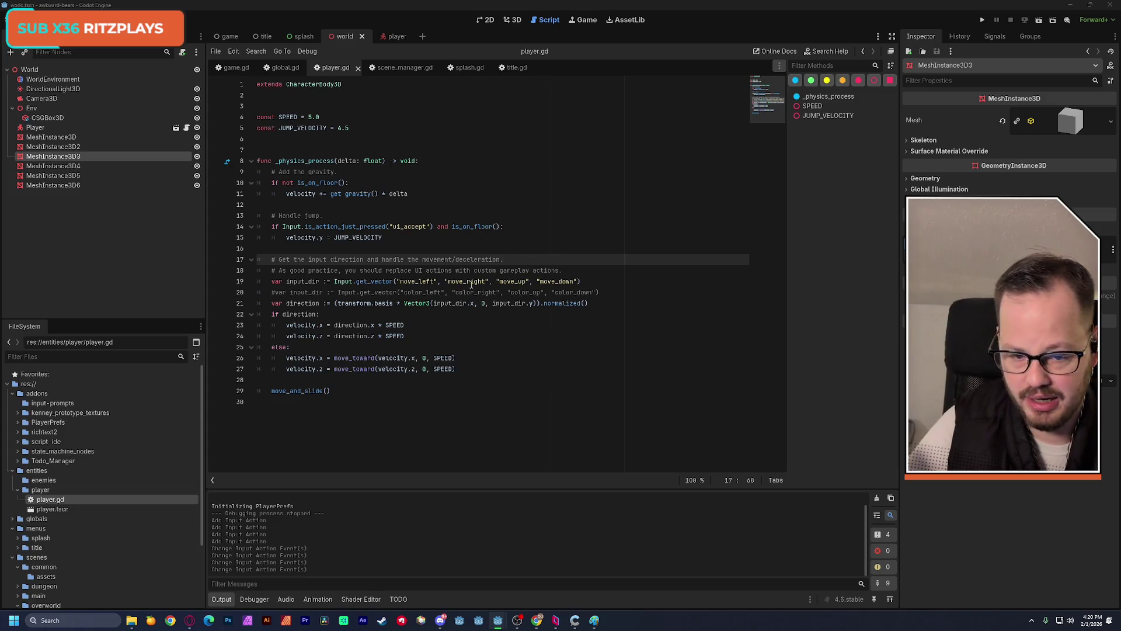
pyautogui.click(273, 302)
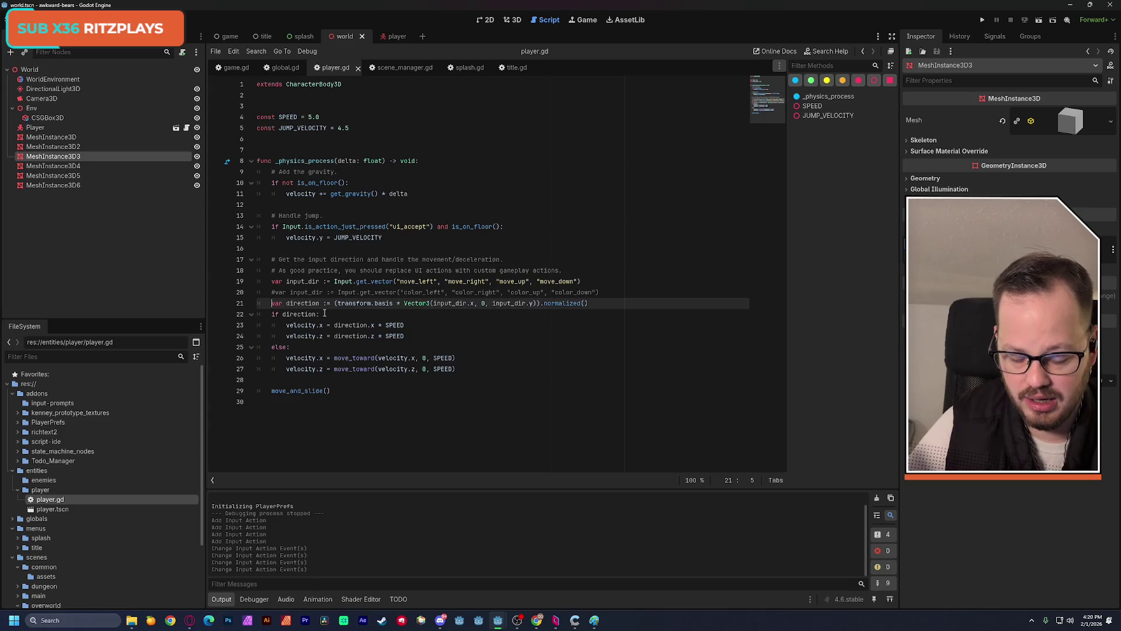
pyautogui.press('Return')
pyautogui.press('Up')
pyautogui.write('var angle_offset = deg_to_rad(-45)')
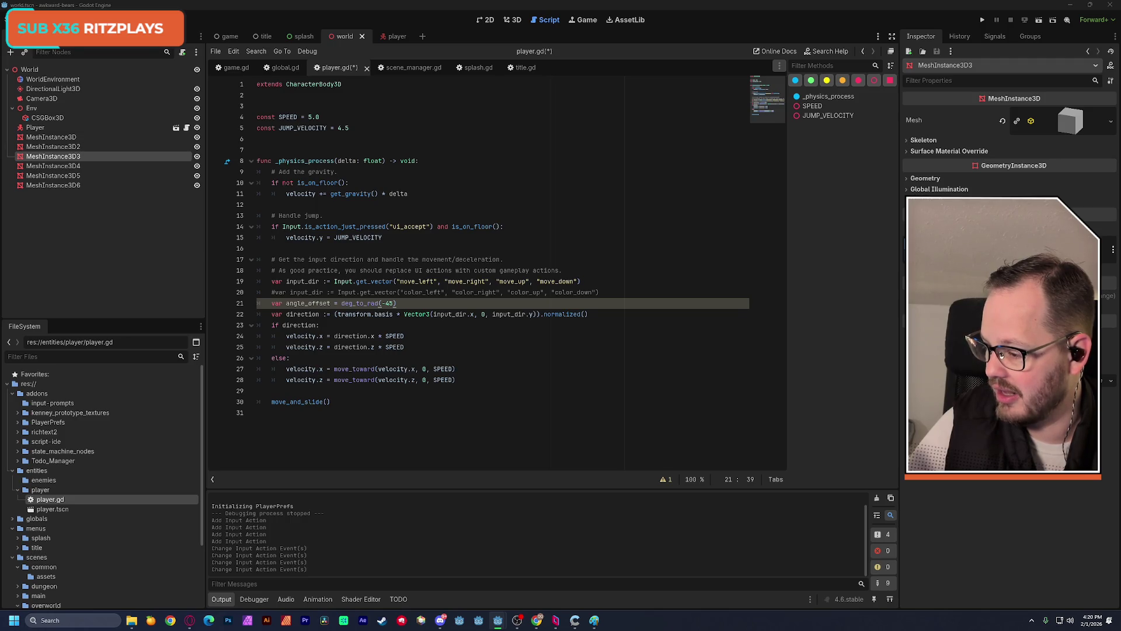
pyautogui.hotkey('ctrl', 'v')
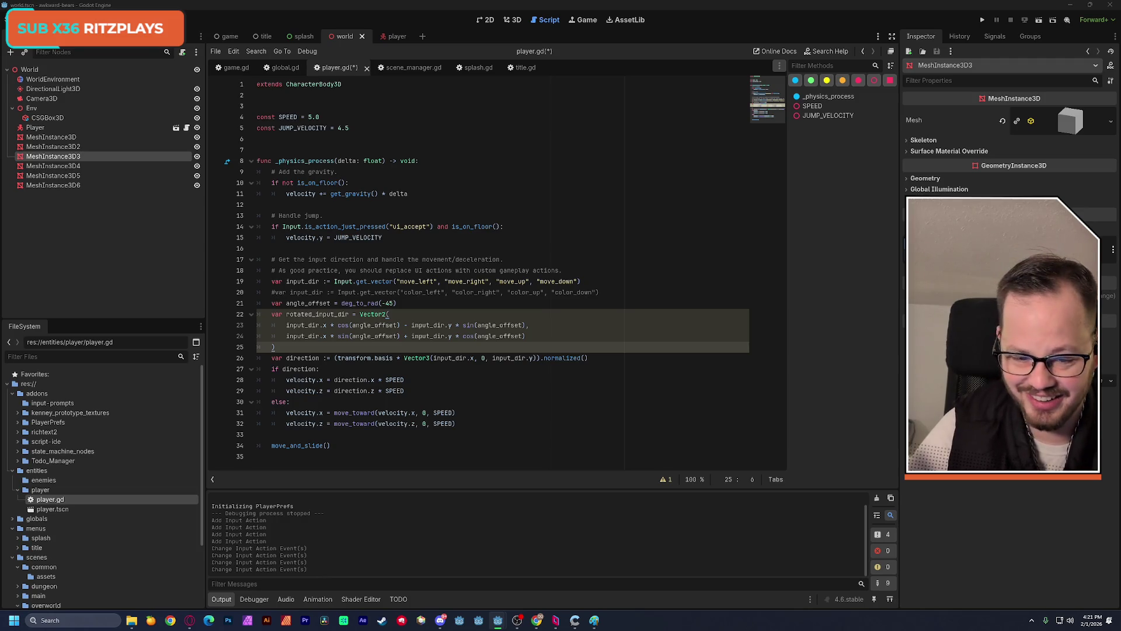
# - Build direction from rotated_input_dir.x and .y instead of input_dir, and save player.gd
pyautogui.moveTo(538, 358); pyautogui.dragTo(436, 358)
pyautogui.write('rotated_input_dir.x, 0, rotated_input_dir.y)')
pyautogui.hotkey('ctrl', 's')
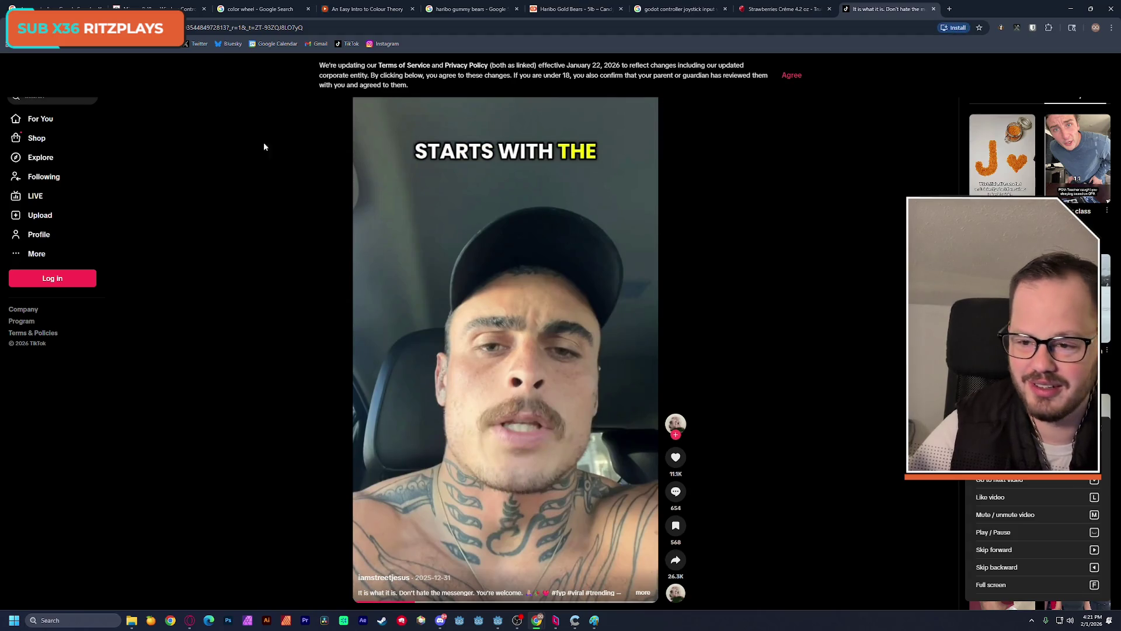
# - Dismiss TikTok's terms banner, unmute and scroll the video, then close the TikTok tab
pyautogui.click(792, 76)
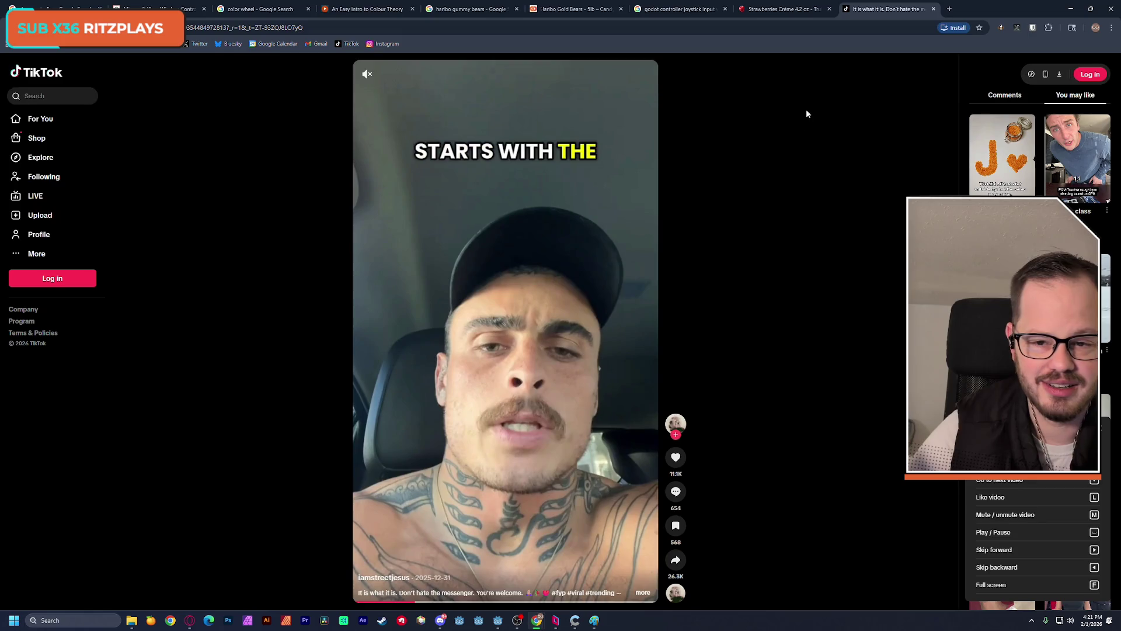
pyautogui.click(366, 73)
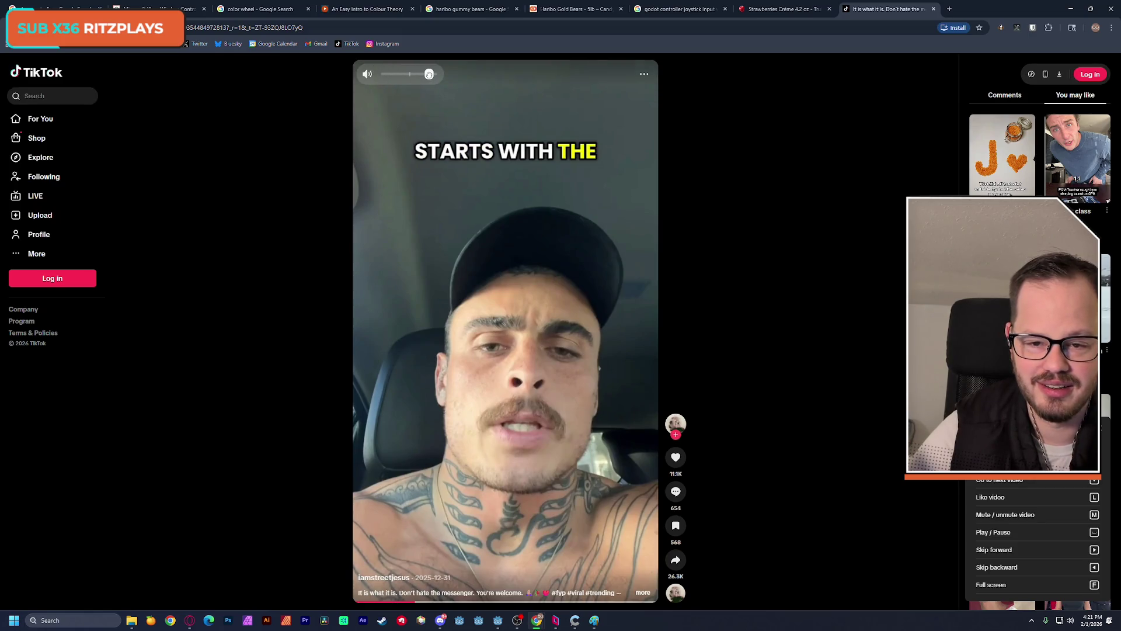
pyautogui.scroll(-1, 473, 430)
pyautogui.scroll(1, 472, 430)
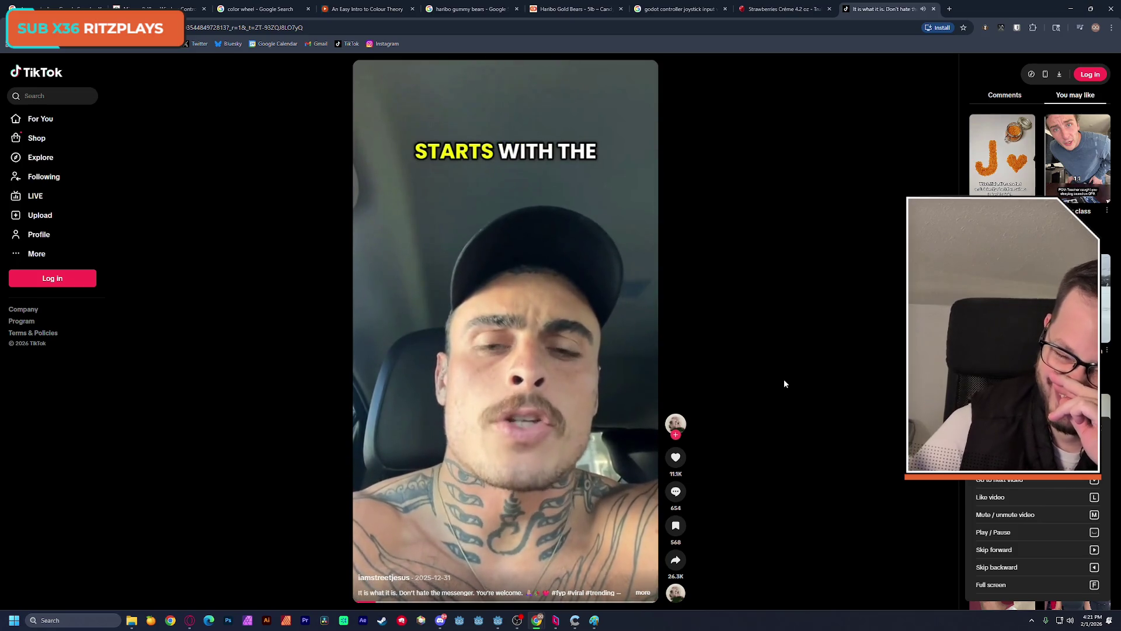
pyautogui.click(933, 9)
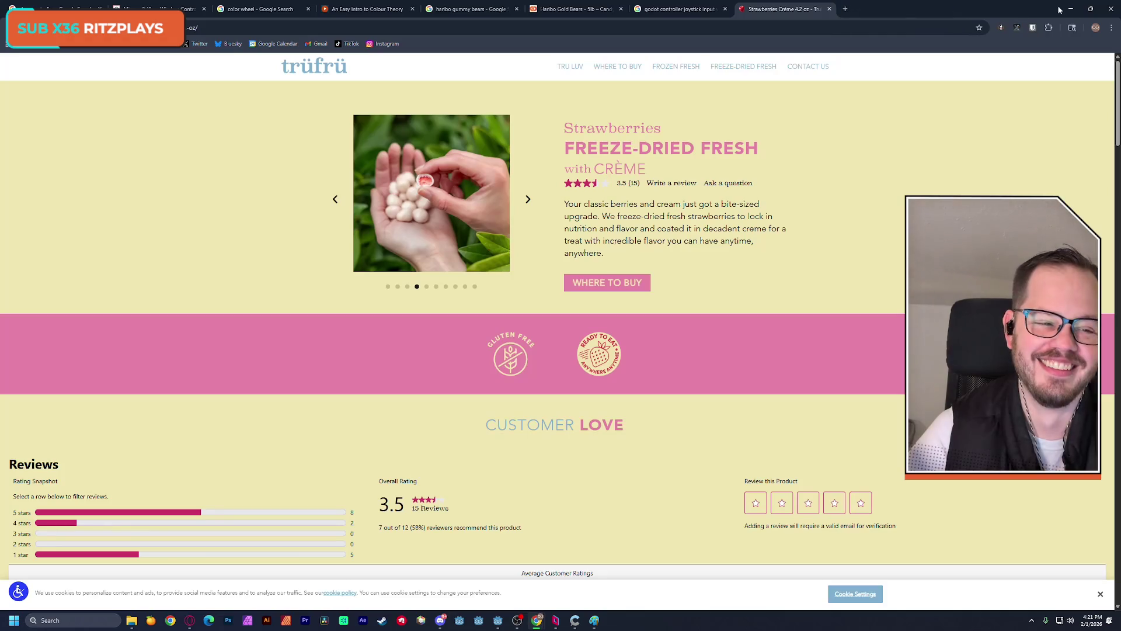
# - Minimize Chrome and run the awkward-bears project in Godot
pyautogui.click(1071, 9)
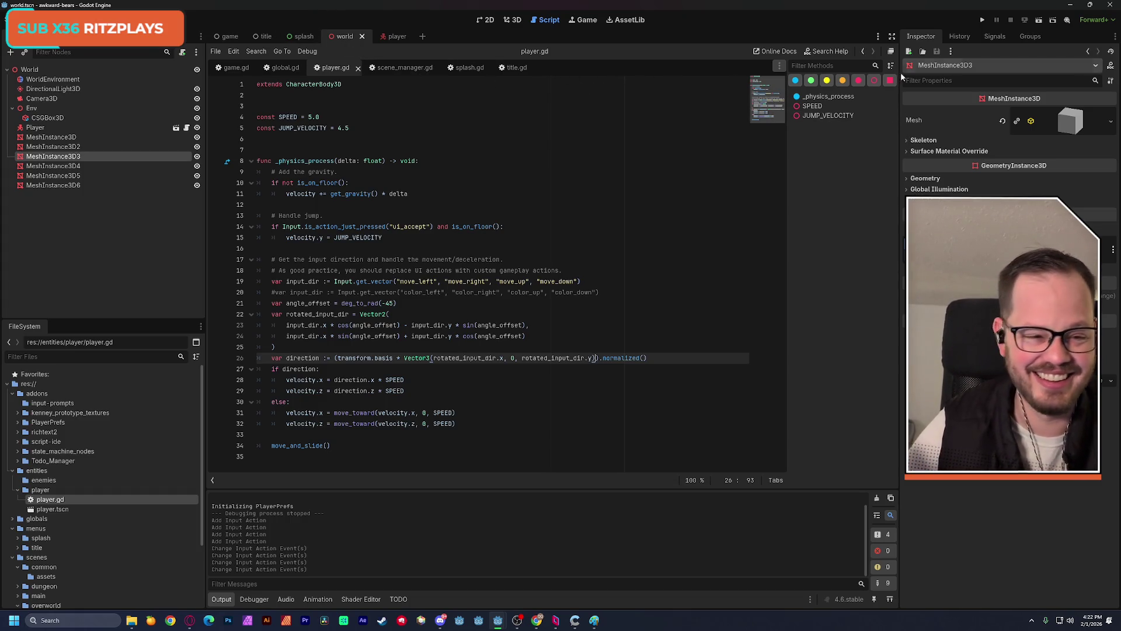
pyautogui.click(1038, 22)
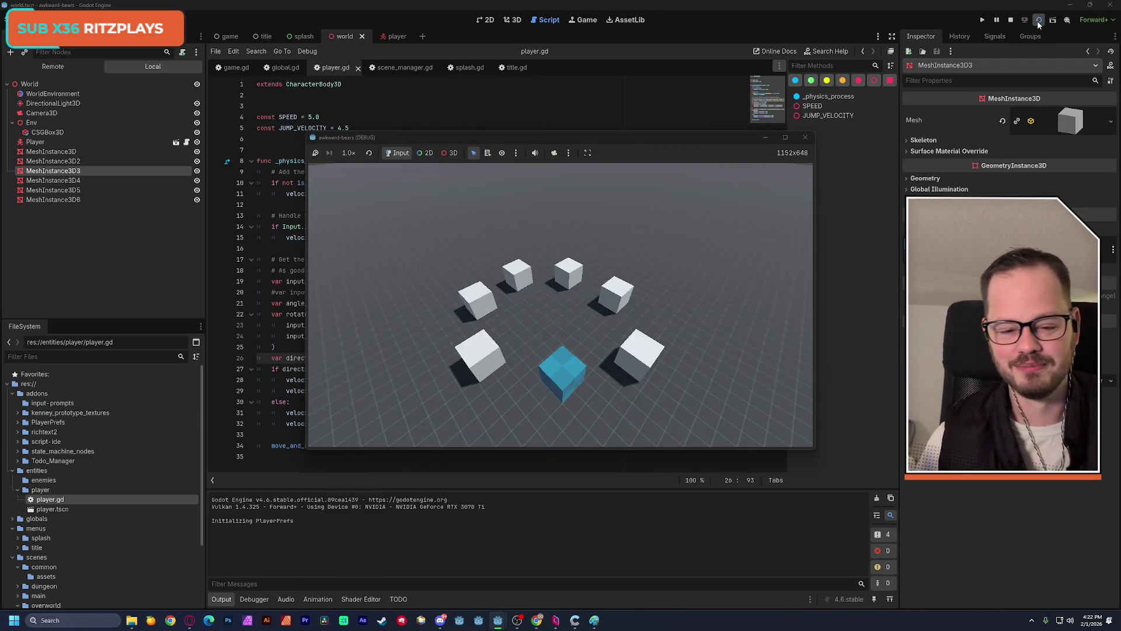
# - Drive the blue player cube in every direction with W, A, S and D, then stop the game
pyautogui.press('a')
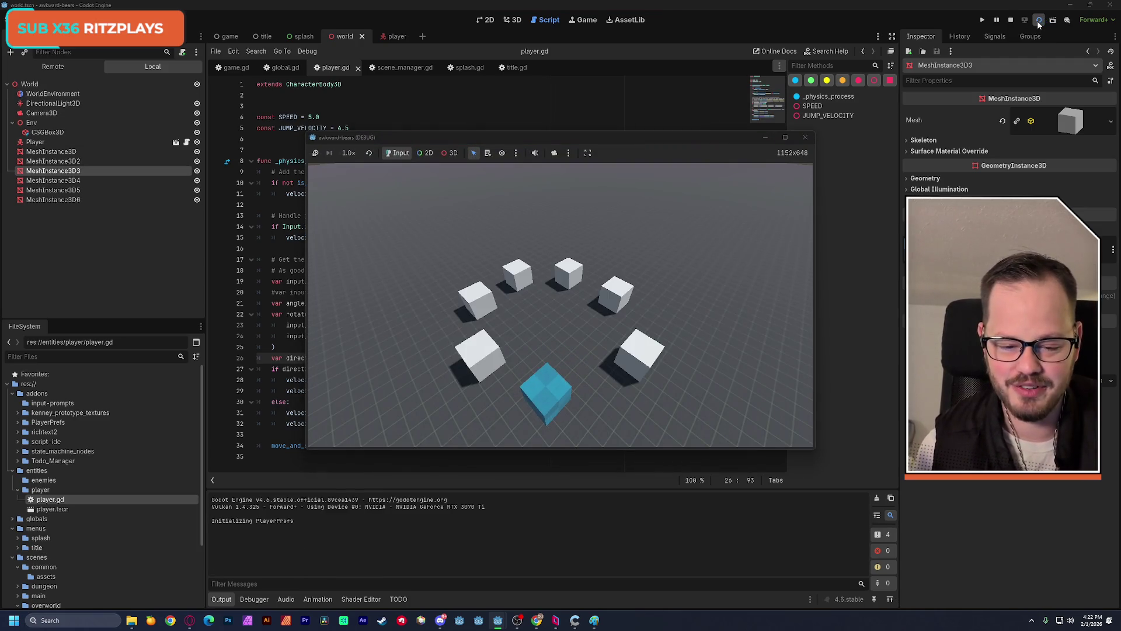
pyautogui.press('s')
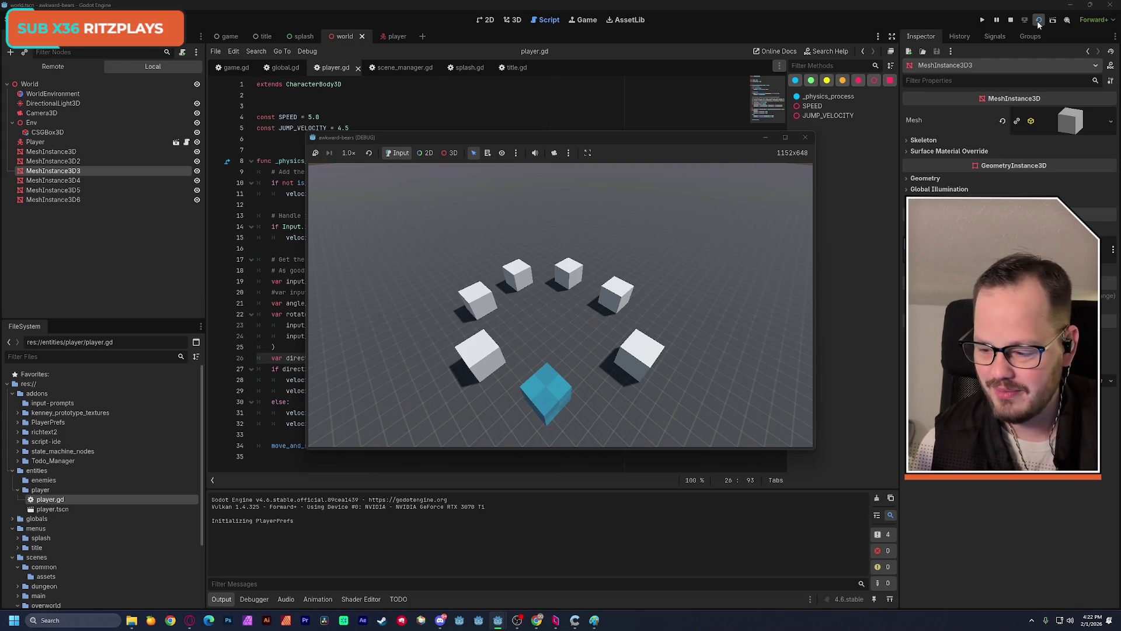
pyautogui.press('a')
pyautogui.press('w')
pyautogui.press('s')
pyautogui.press('w')
pyautogui.press('s')
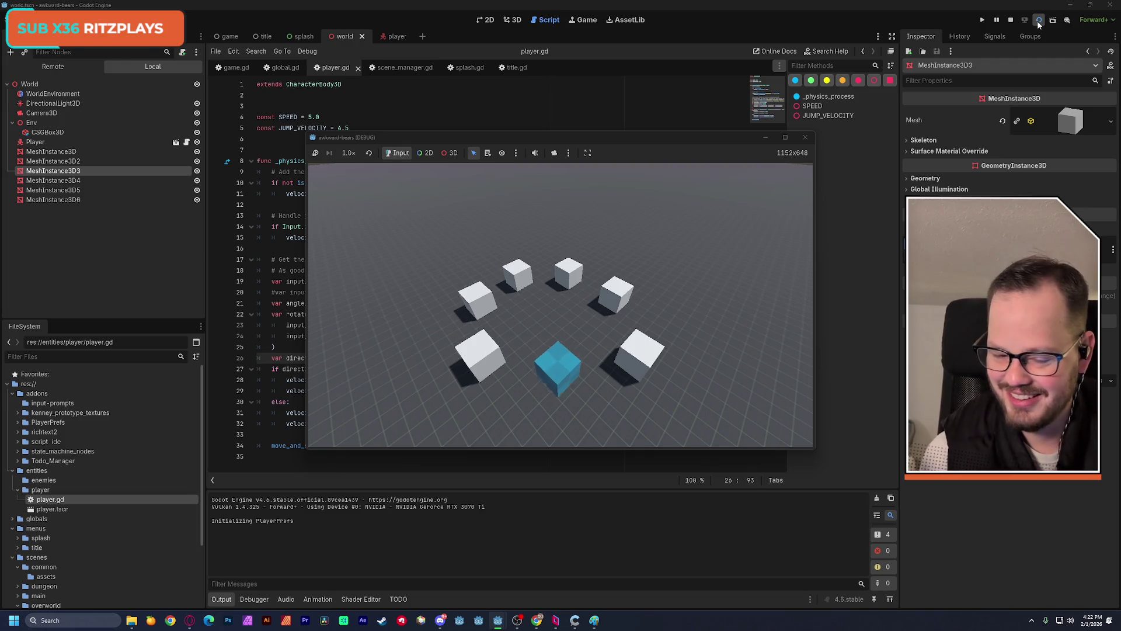
pyautogui.press('a')
pyautogui.press('d')
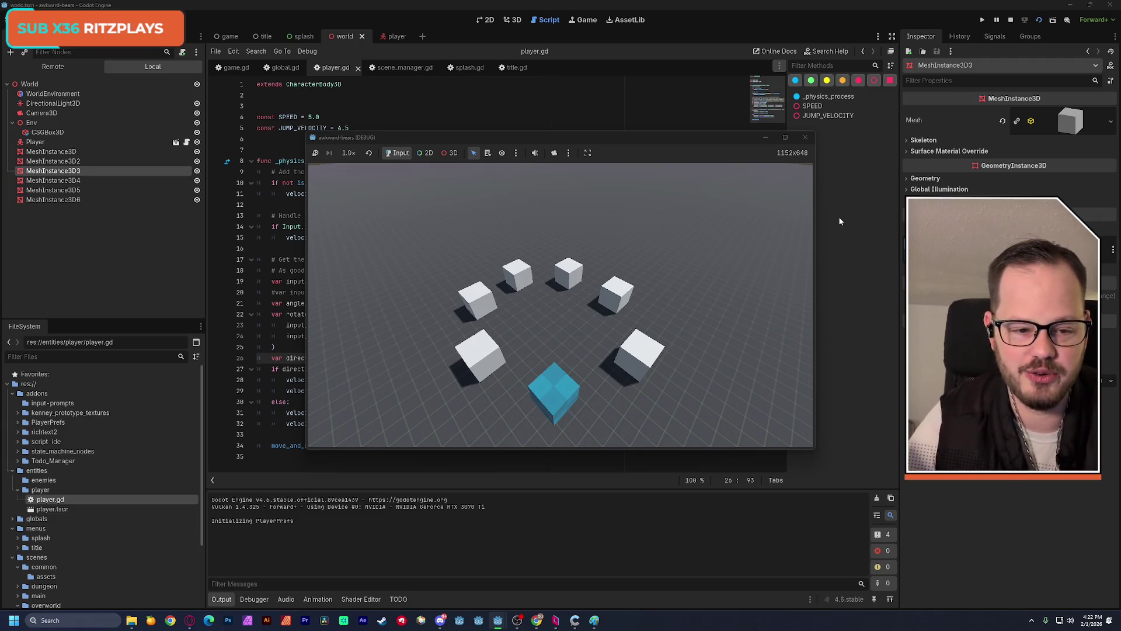
pyautogui.click(805, 137)
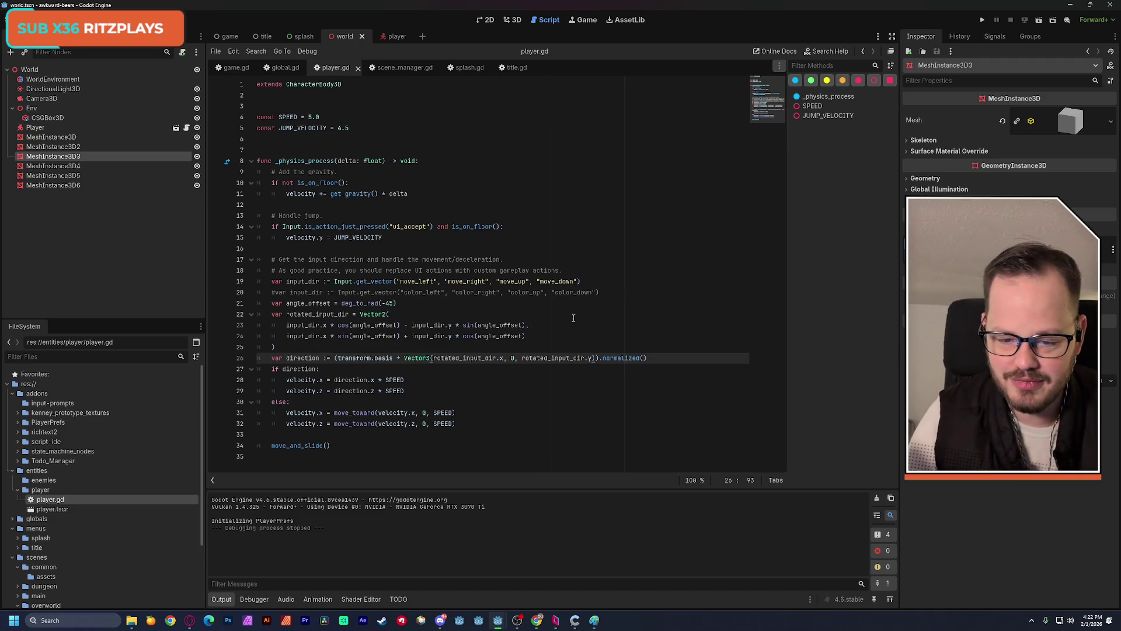
# - Review the movement code in lines 17–32 of player.gd, checking lines 29 and 18
pyautogui.moveTo(300, 259); pyautogui.dragTo(409, 429)
pyautogui.click(420, 391)
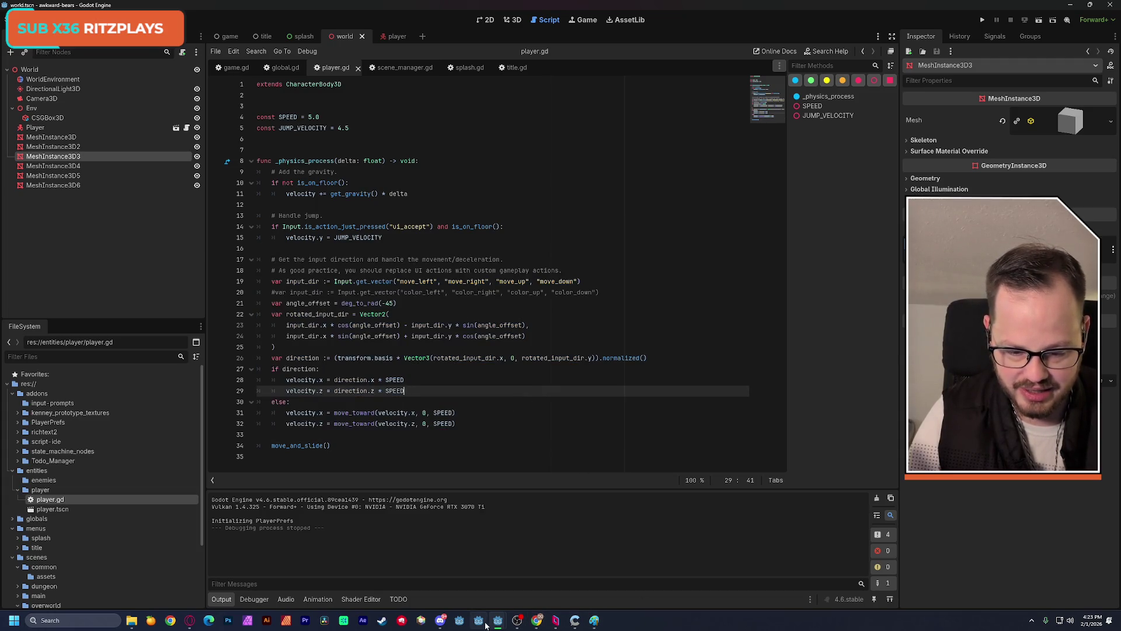
pyautogui.moveTo(499, 622)
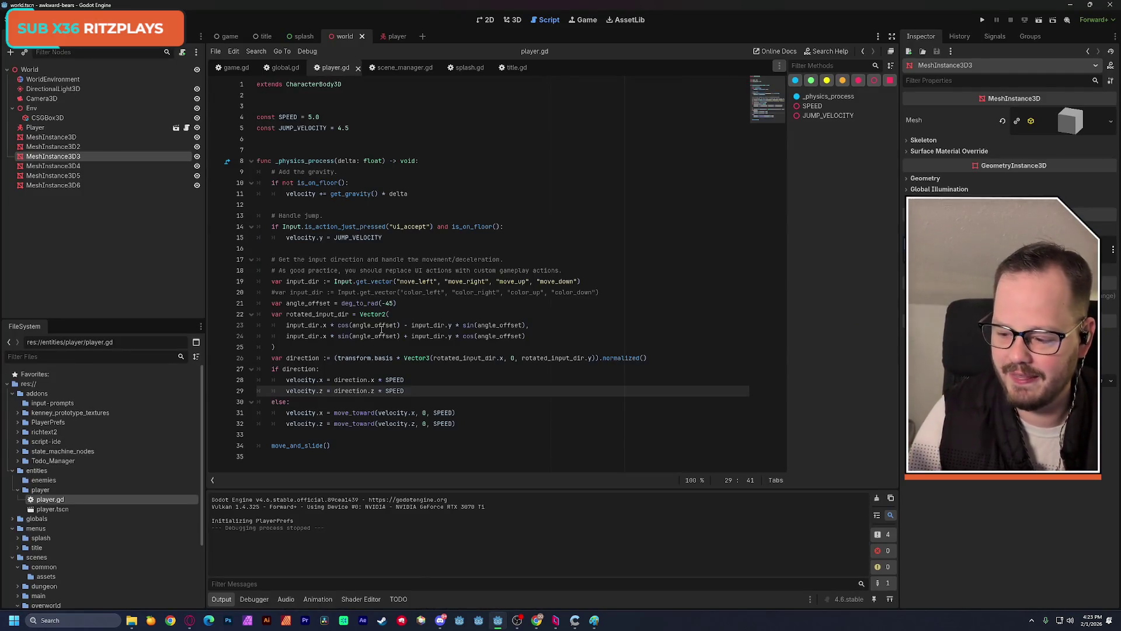
pyautogui.moveTo(395, 381)
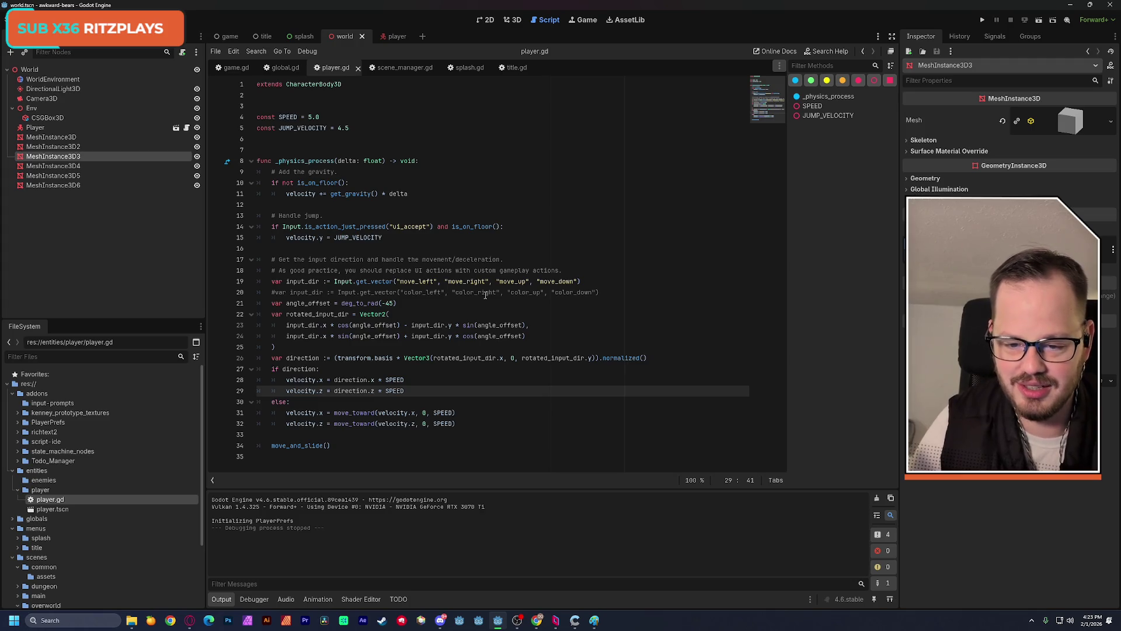
pyautogui.click(589, 272)
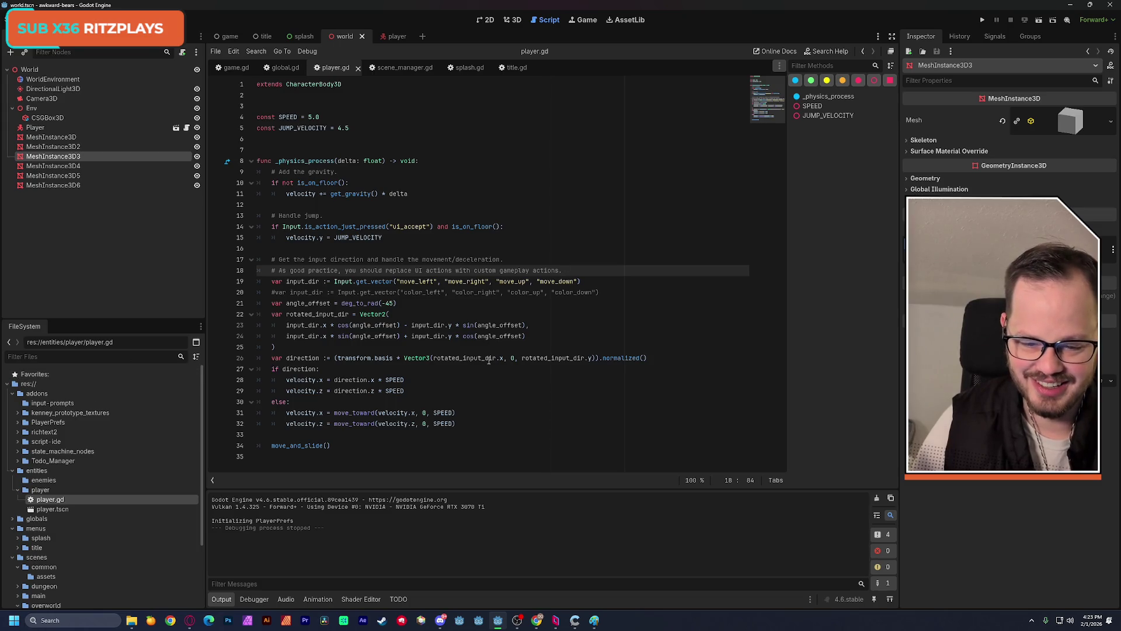
# - Restore and re-maximize the editor window, then switch to the 3D view
pyautogui.doubleClick(996, 7)
pyautogui.doubleClick(996, 7)
pyautogui.click(516, 20)
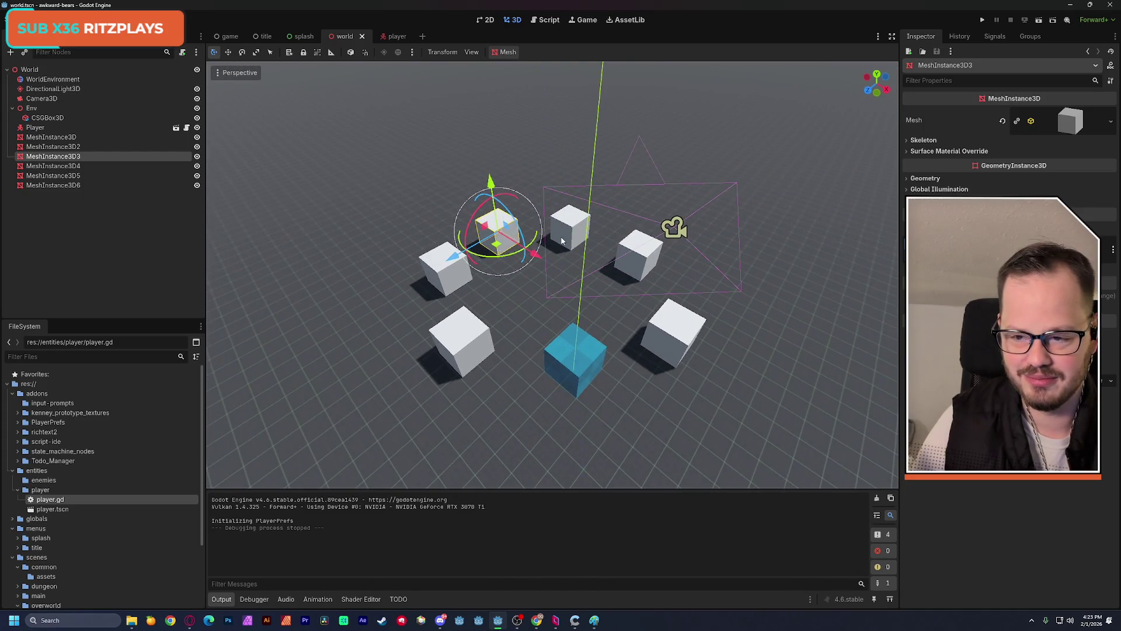
# - Select Camera3D, swing the view around the cubes, save the world scene, then bring the jam page forward
pyautogui.click(58, 100)
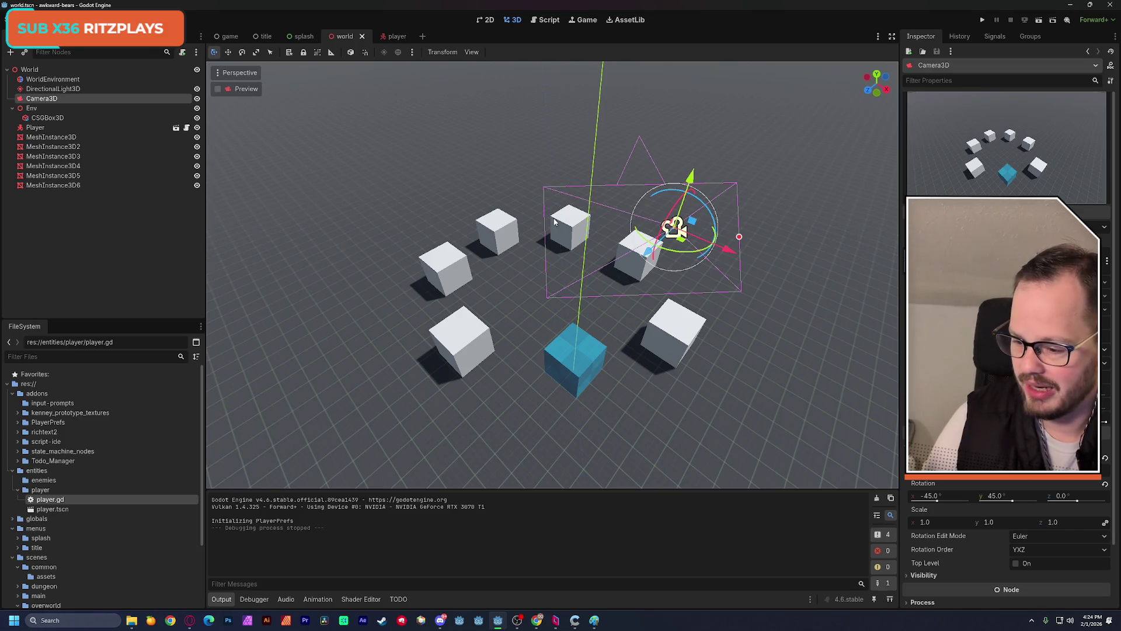
pyautogui.rightClick(534, 232)
pyautogui.moveTo(534, 232)
pyautogui.mouseDown()
pyautogui.moveTo(569, 232)
pyautogui.moveTo(520, 232)
pyautogui.moveTo(535, 248)
pyautogui.moveTo(528, 230)
pyautogui.mouseUp()
pyautogui.hotkey('ctrl', 's')
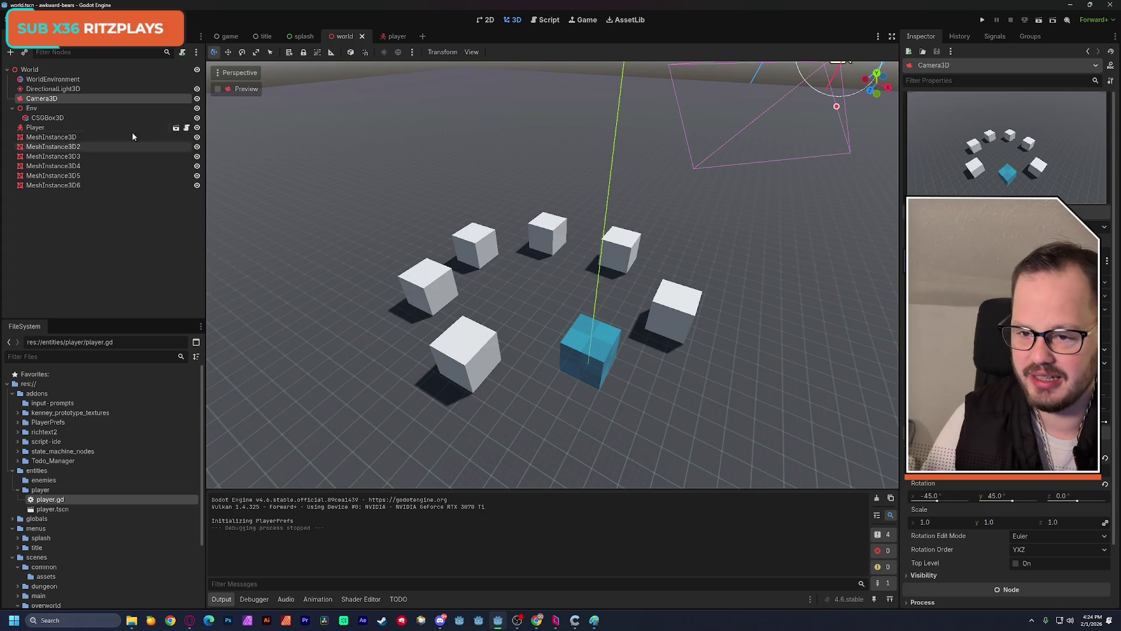
pyautogui.click(189, 621)
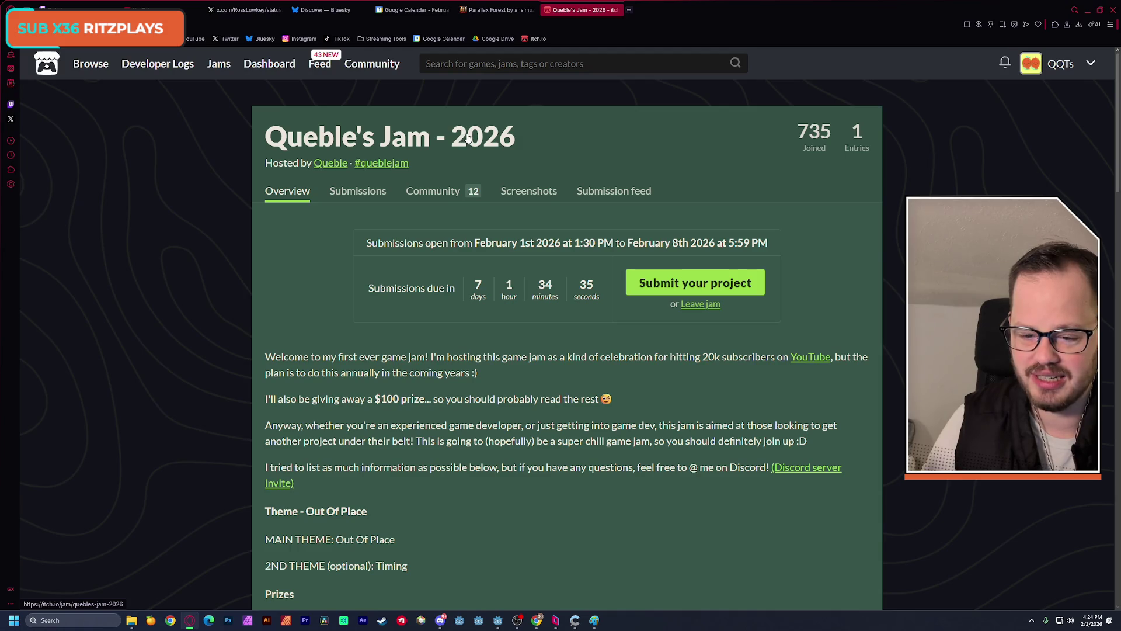
# - Scroll the Queble's Jam page down to its Prizes list, then minimize Opera
pyautogui.scroll(-2, 172, 341)
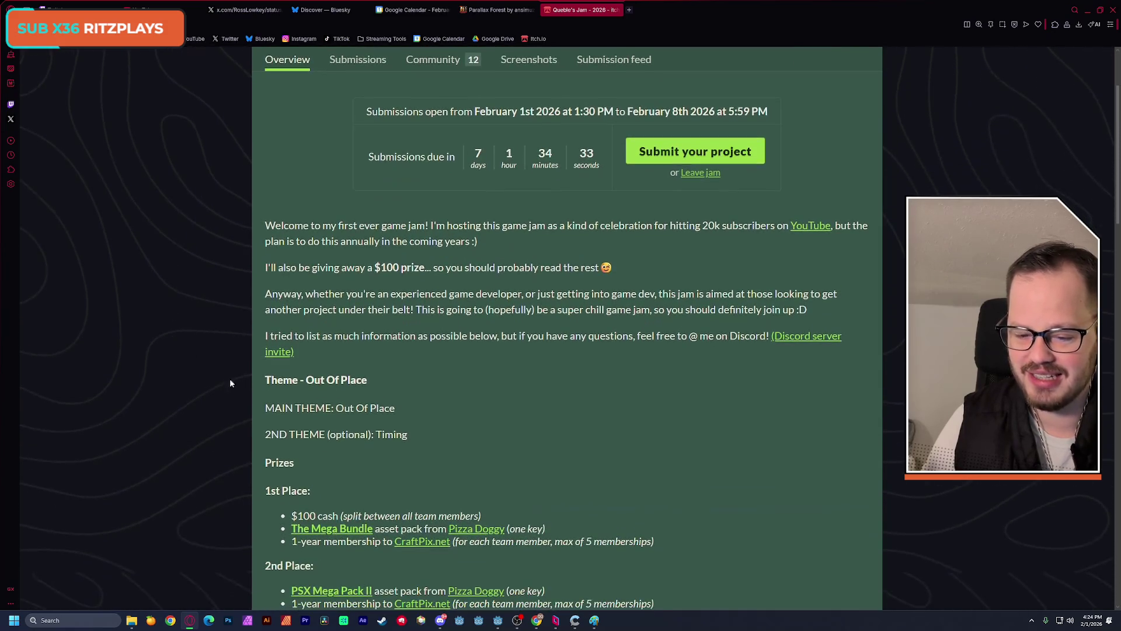
pyautogui.scroll(-1, 381, 429)
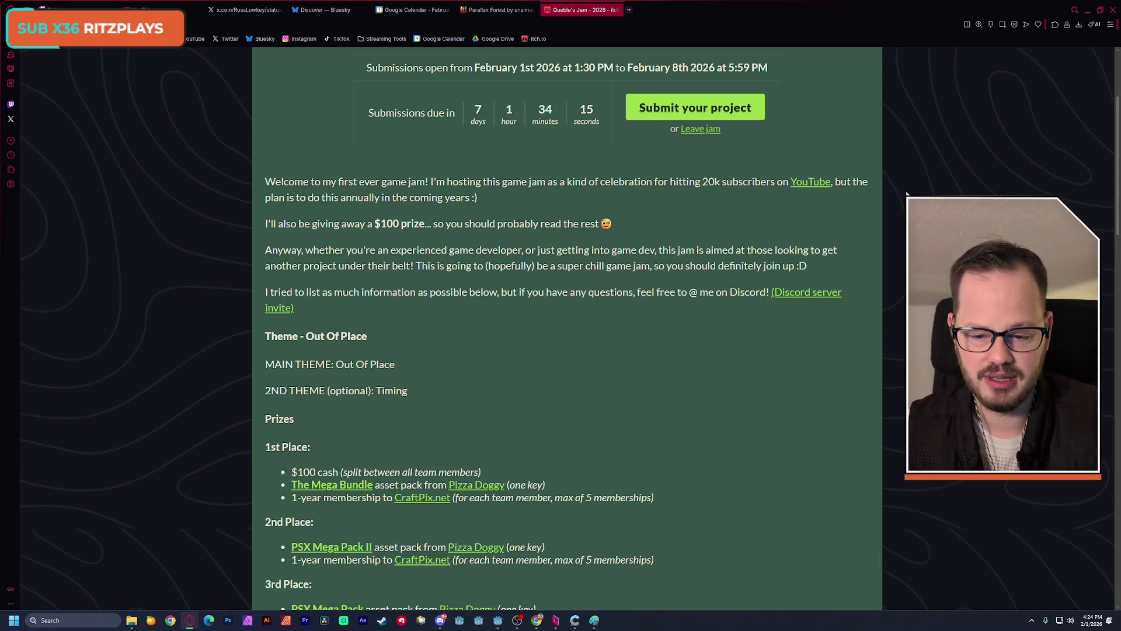
pyautogui.click(1088, 10)
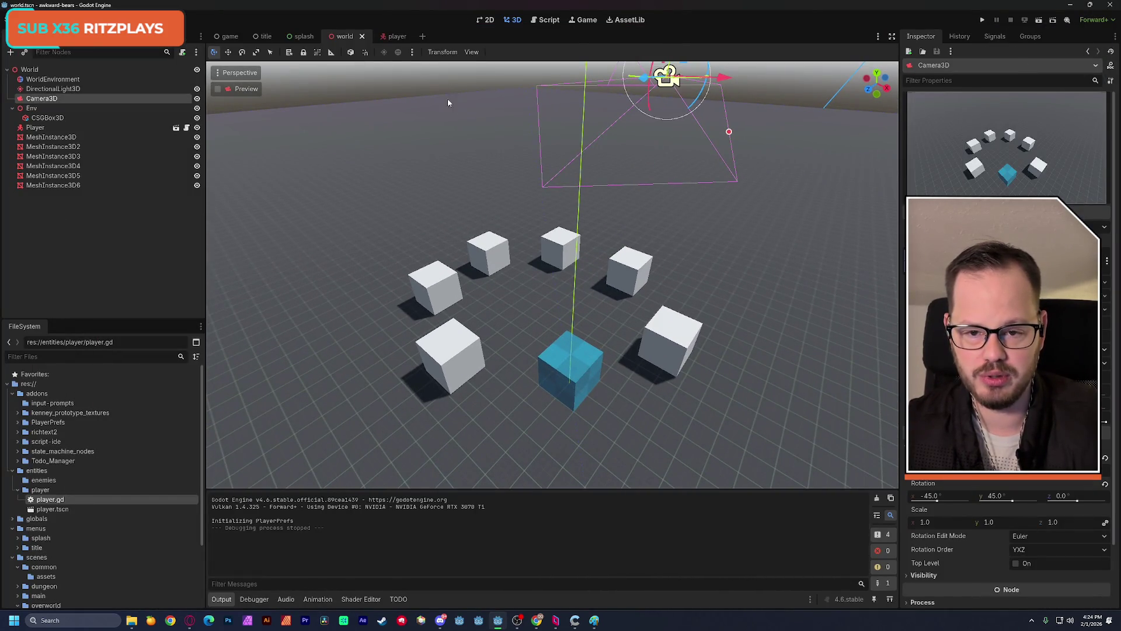
# - Open the player scene, then switch to Chrome's QVC Xbox Wireless Controller page
pyautogui.click(397, 37)
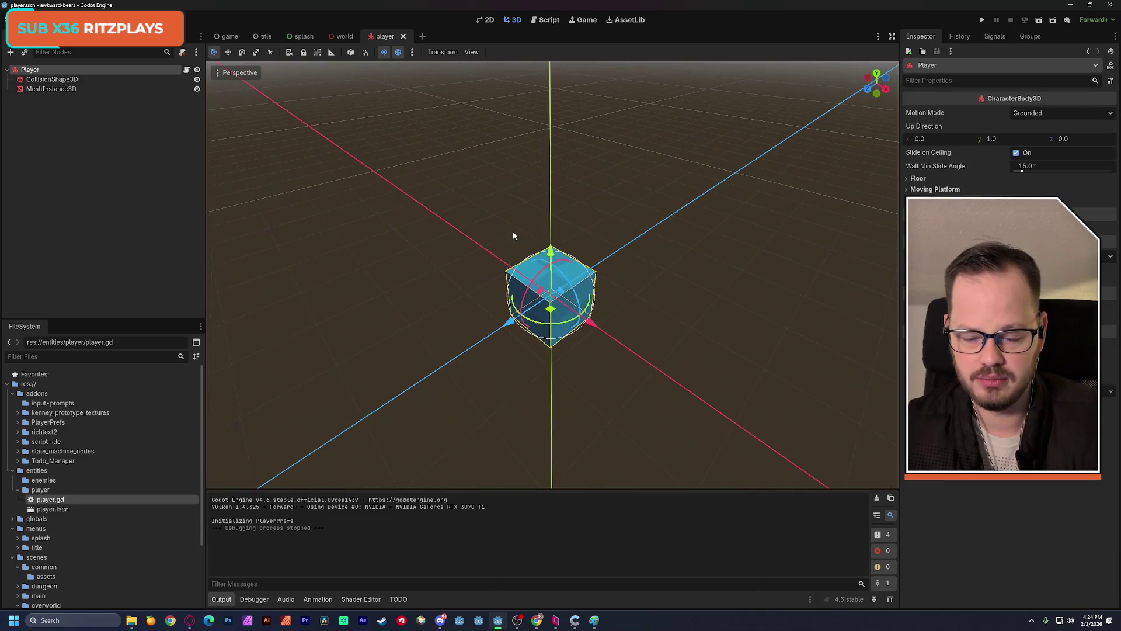
pyautogui.hotkey('alt', 'Tab')
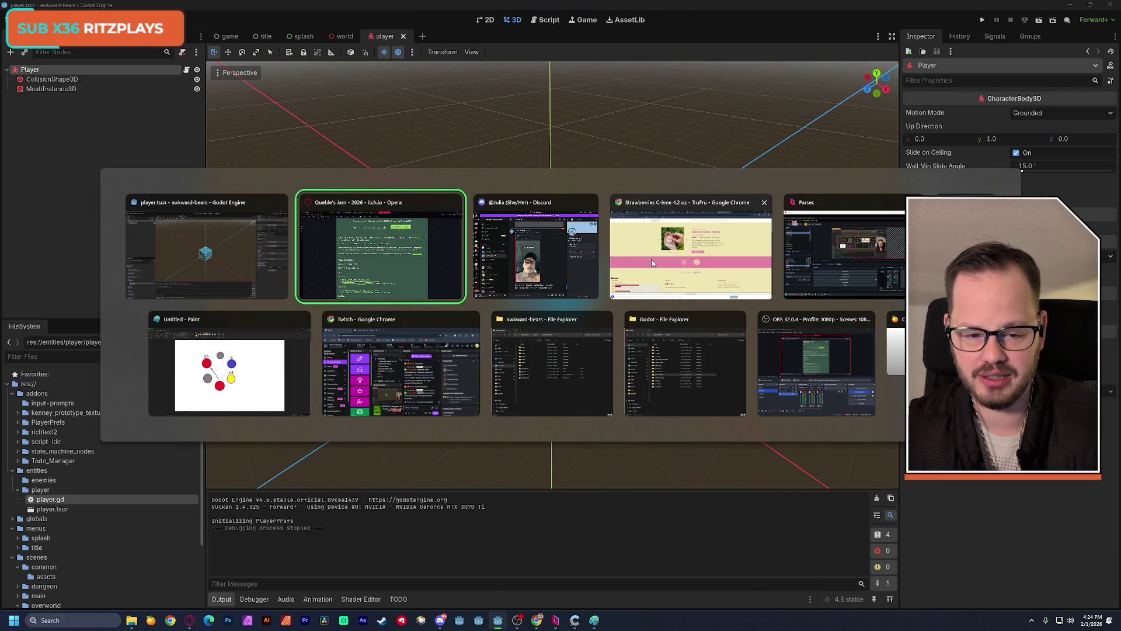
pyautogui.click(689, 249)
pyautogui.click(155, 8)
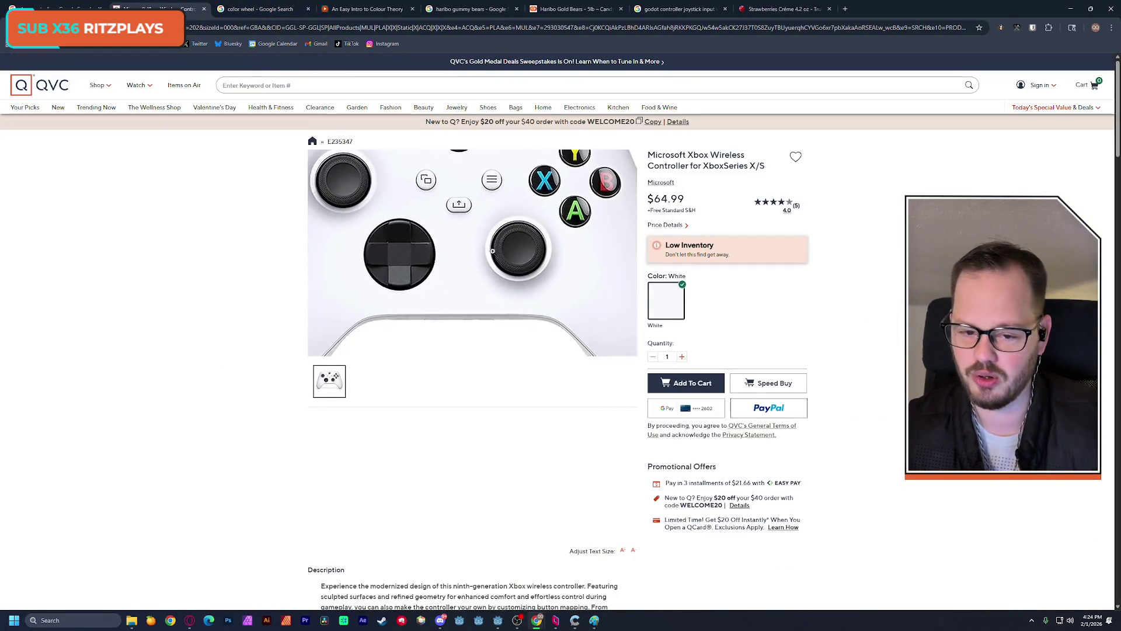
# - View the color wheel image search results, then switch back toward Godot
pyautogui.click(260, 9)
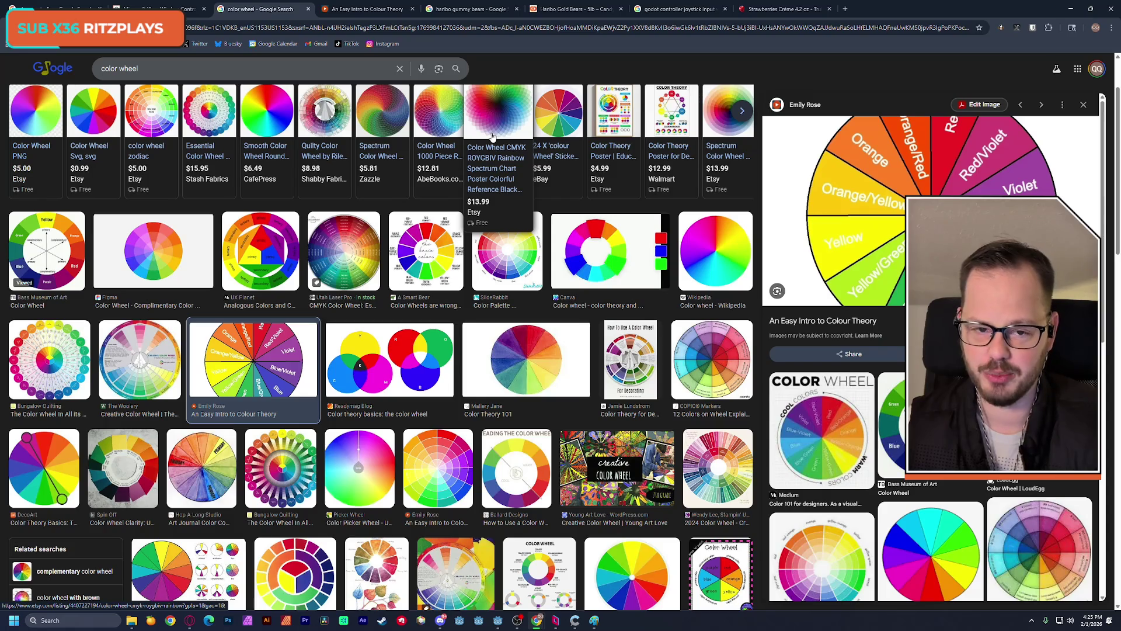
pyautogui.hotkey('alt', 'Tab')
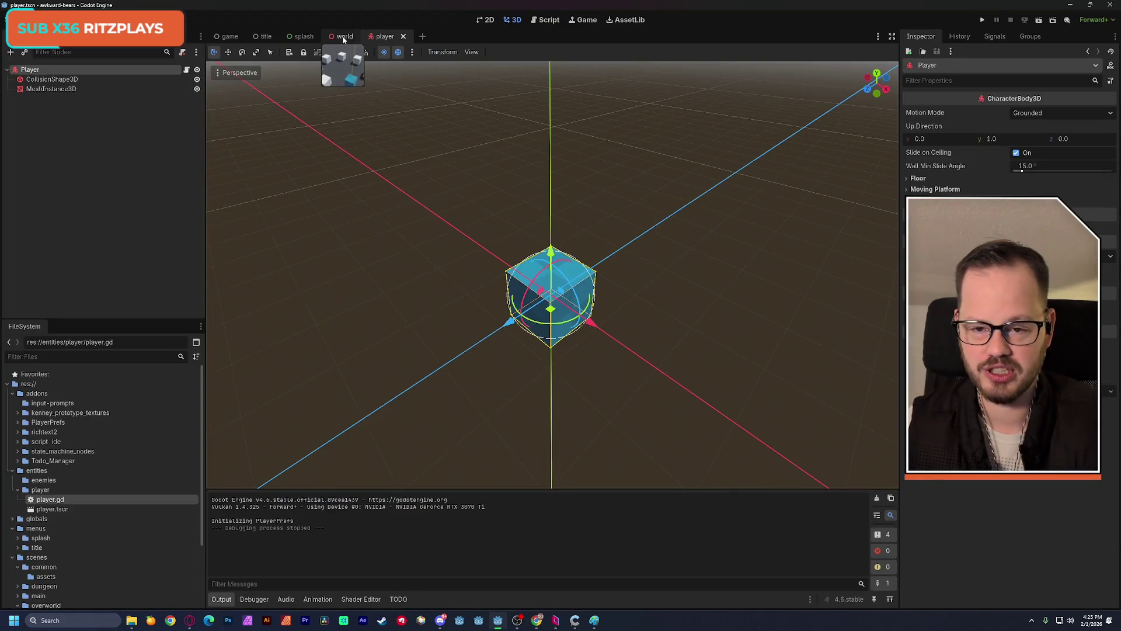
# - Return to the world scene and open player.gd in the Script workspace
pyautogui.click(344, 37)
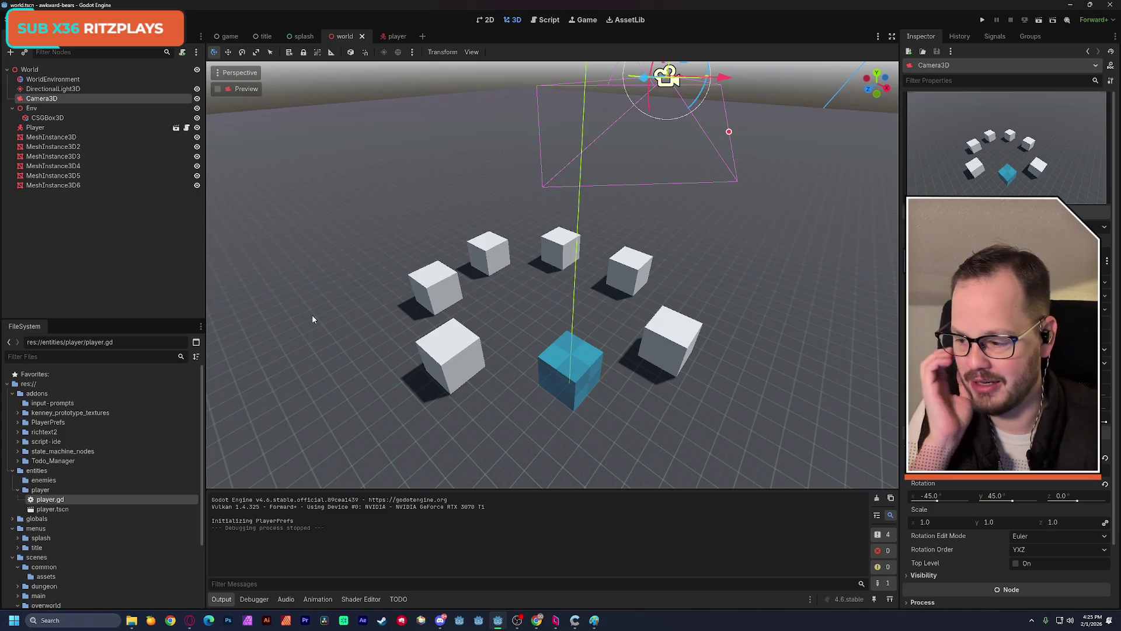
pyautogui.hotkey('alt', 'Tab')
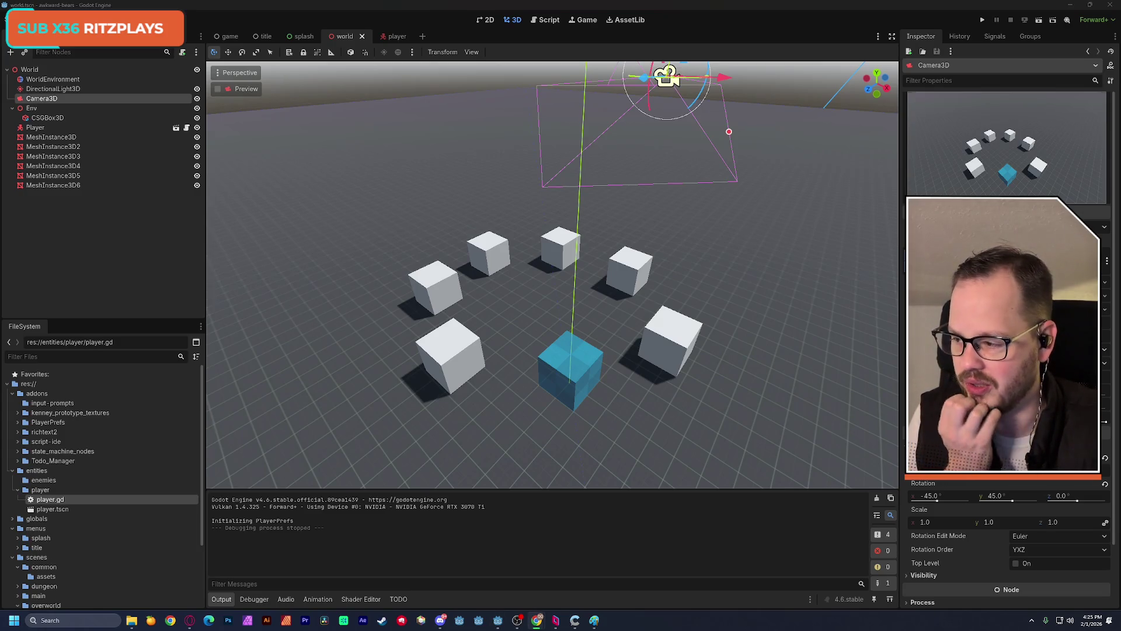
pyautogui.click(205, 13)
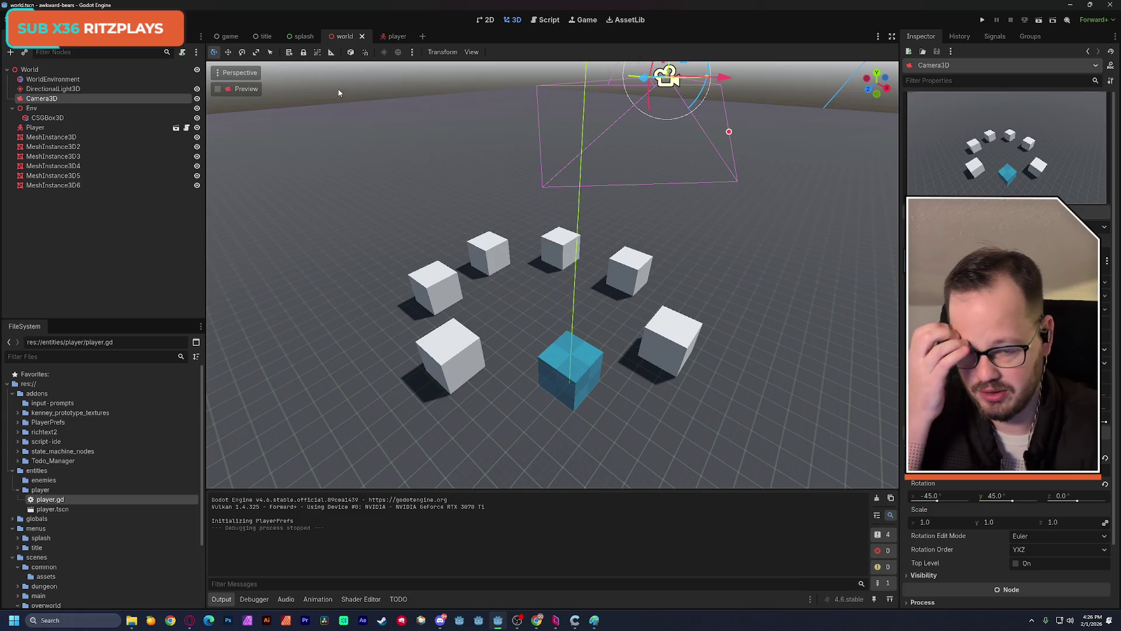
pyautogui.click(554, 23)
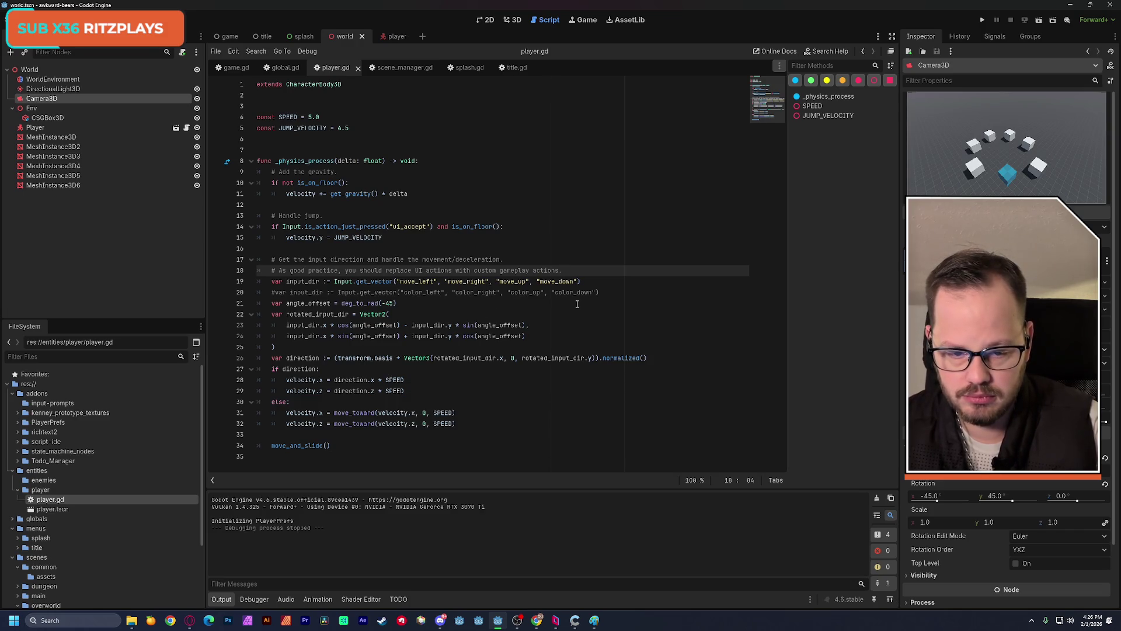
# - Move the color get_vector input line into a new handle_color() function at the script's end
pyautogui.moveTo(599, 292); pyautogui.dragTo(272, 292)
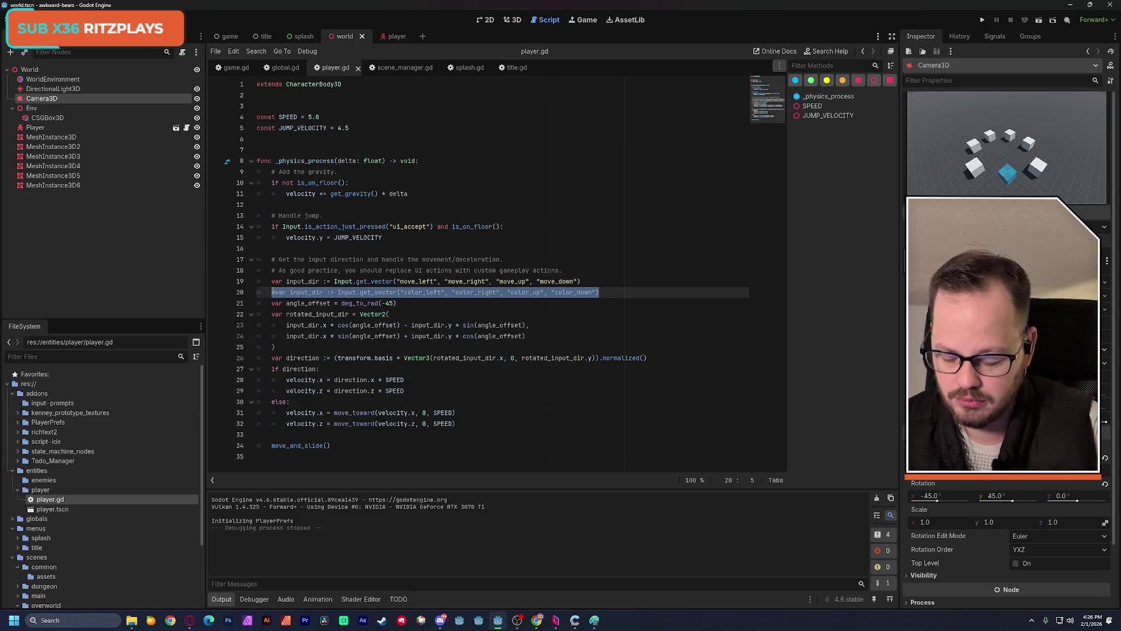
pyautogui.press('BackSpace')
pyautogui.hotkey('ctrl', 'z')
pyautogui.write('func handle_color() -> void:')
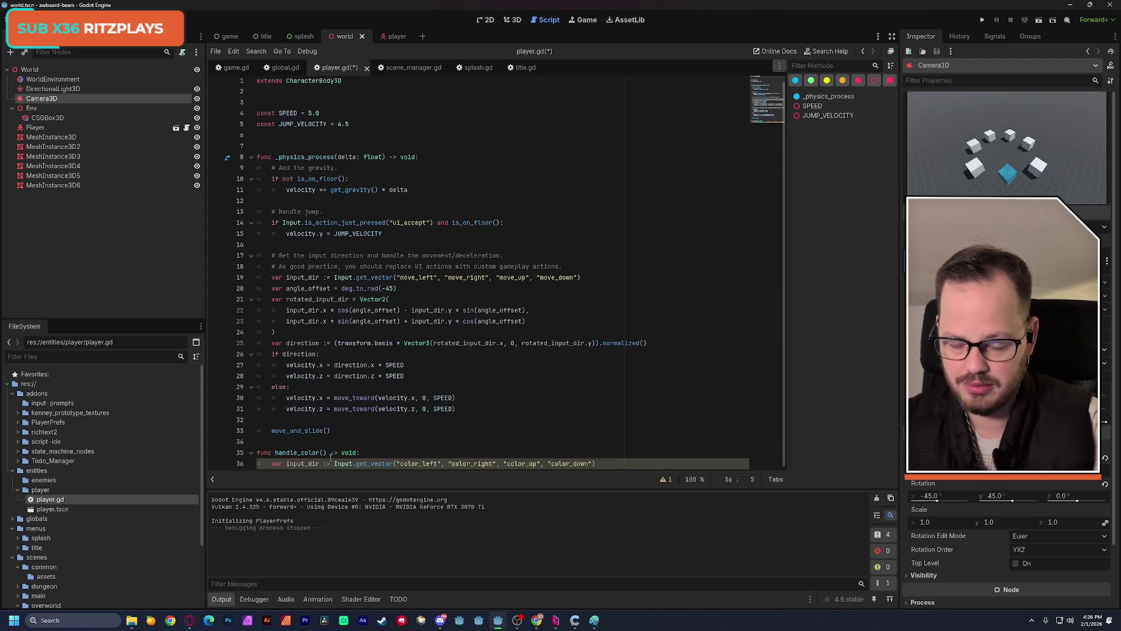
pyautogui.click(606, 467)
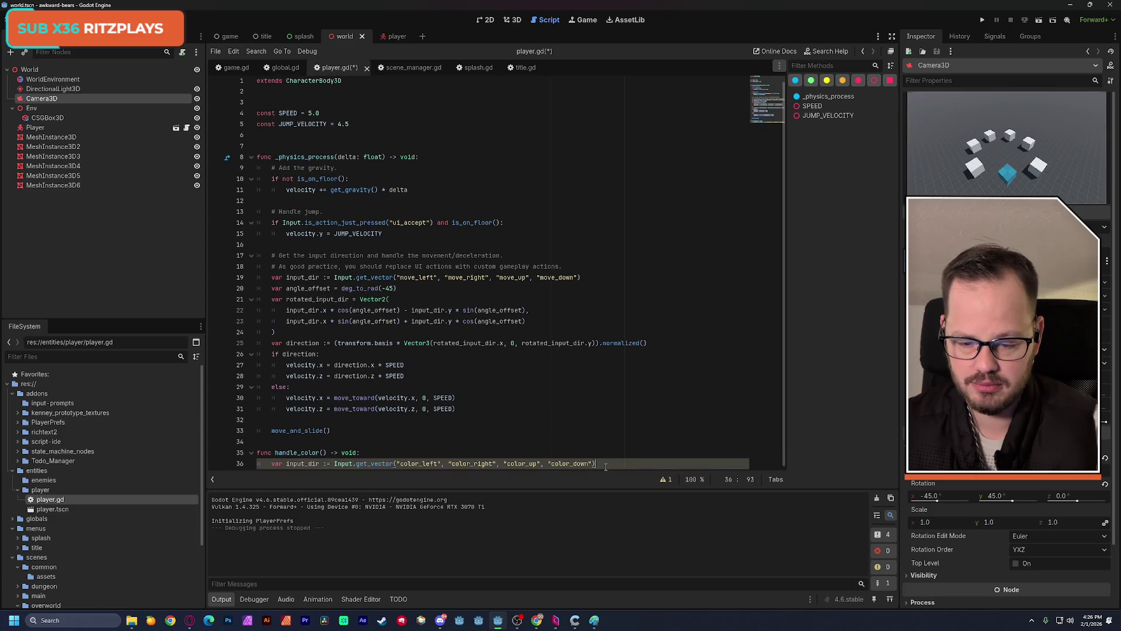
pyautogui.doubleClick(314, 464)
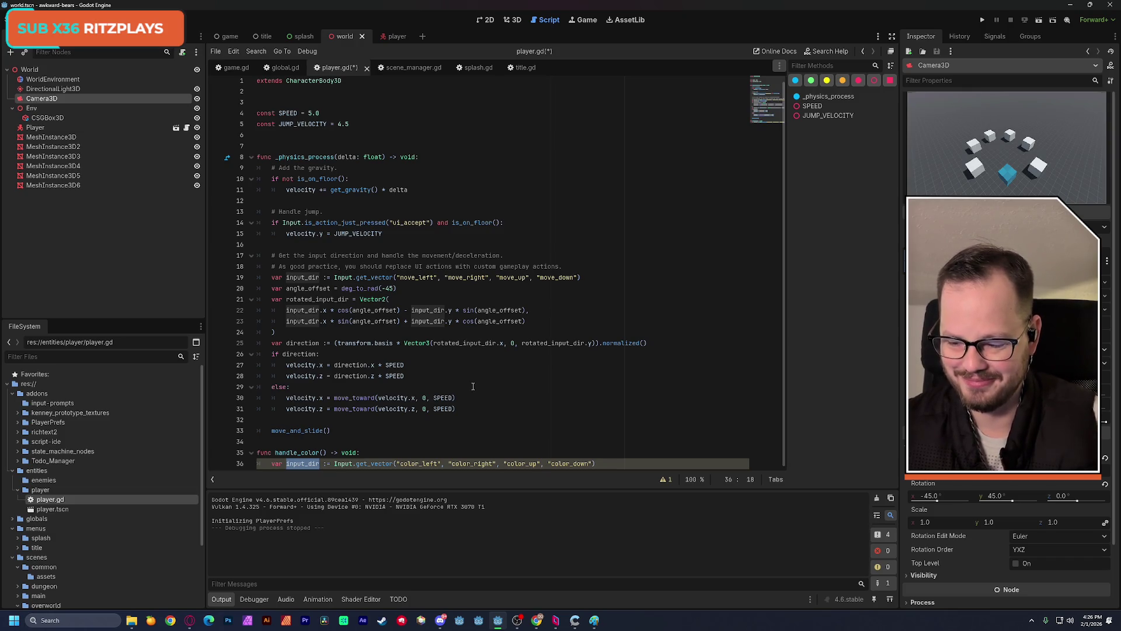
pyautogui.click(473, 386)
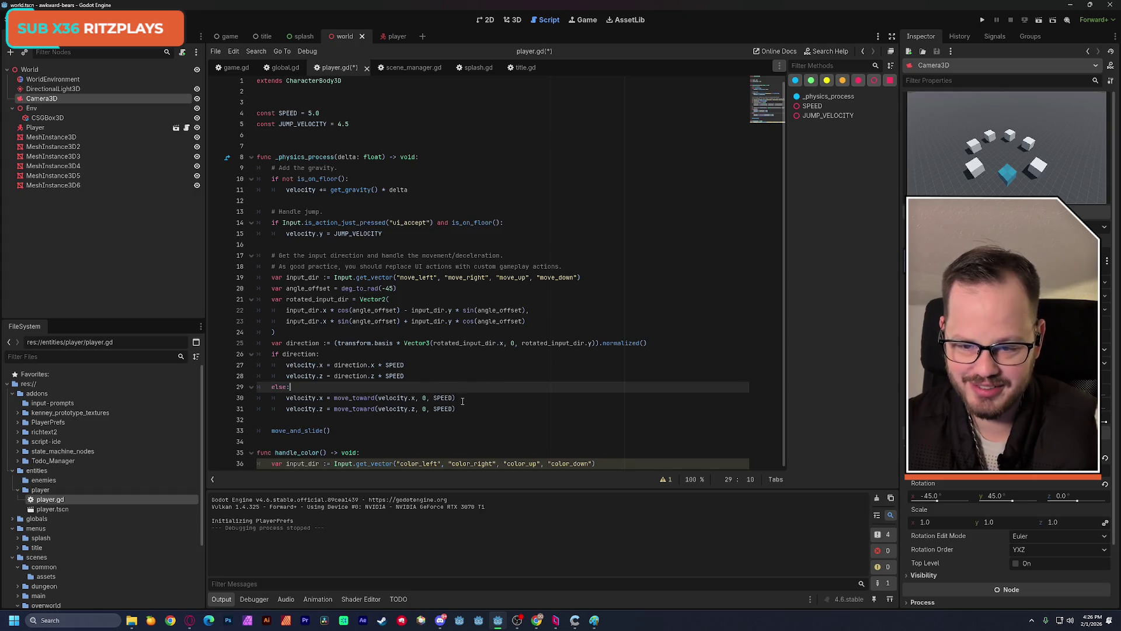
# - Delete the line 18 good-practice comment and add a new indented line in handle_color()
pyautogui.moveTo(561, 266); pyautogui.dragTo(254, 268)
pyautogui.press('BackSpace')
pyautogui.press('BackSpace')
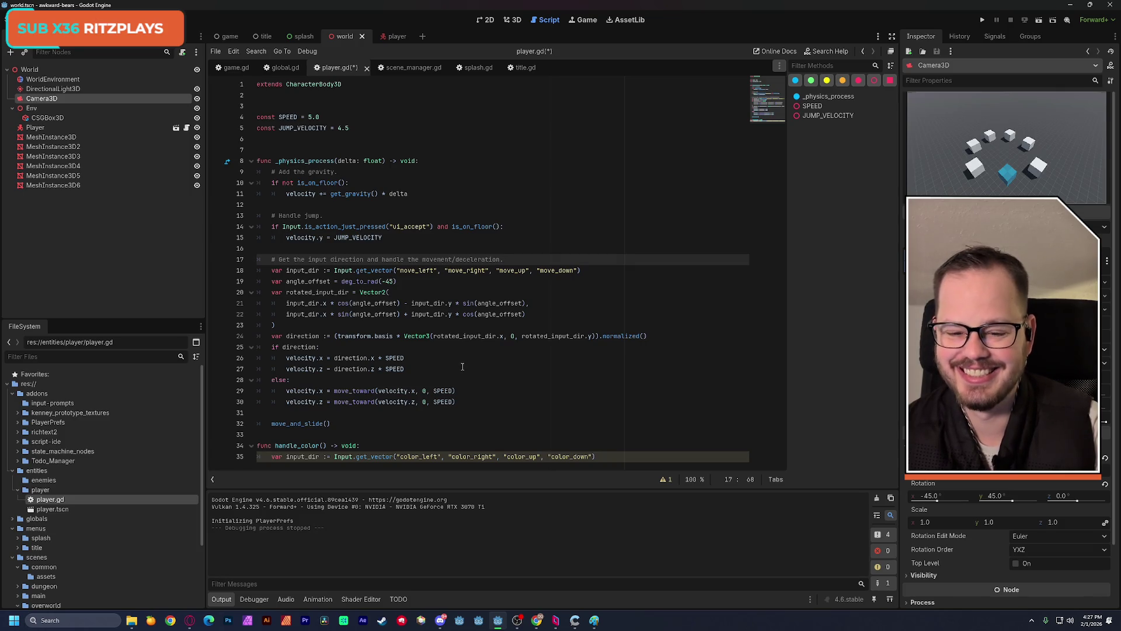
pyautogui.click(609, 452)
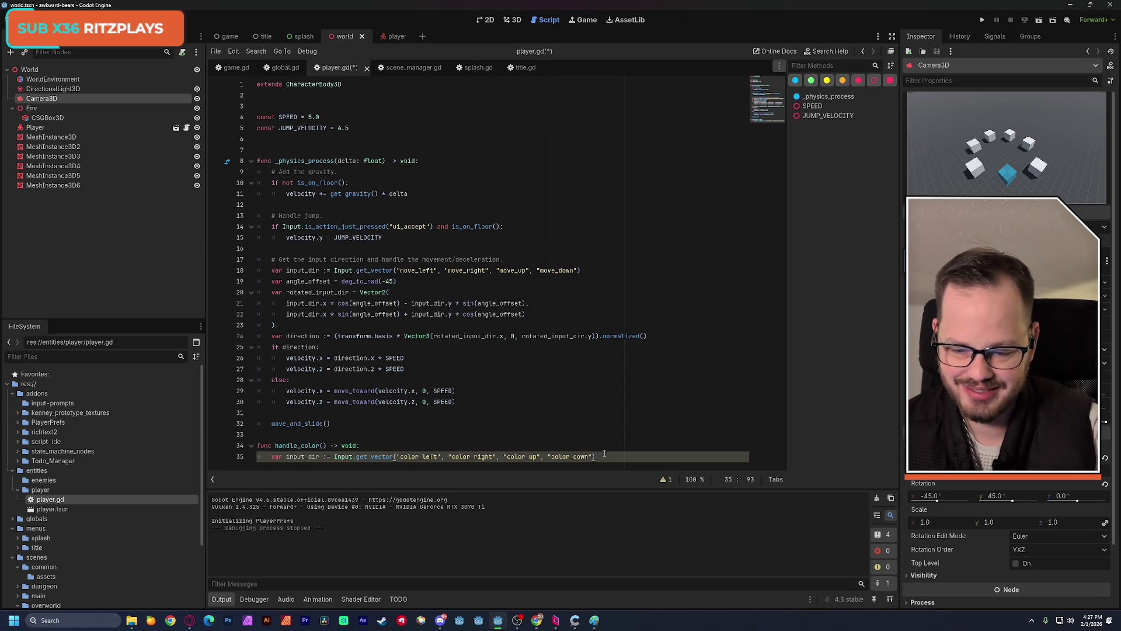
pyautogui.press('Return')
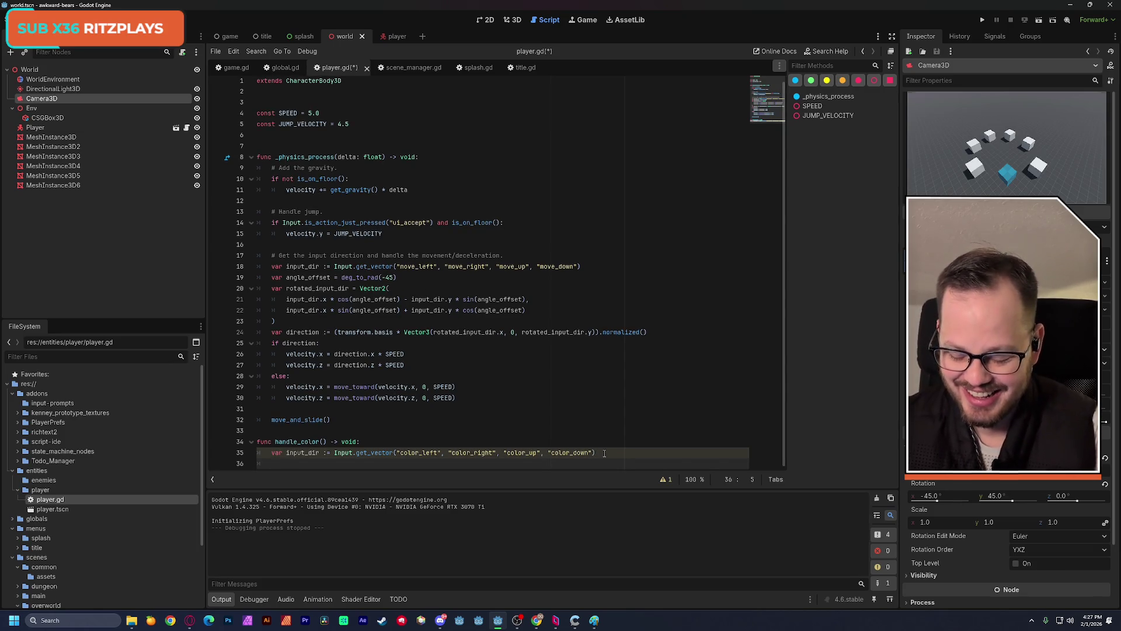
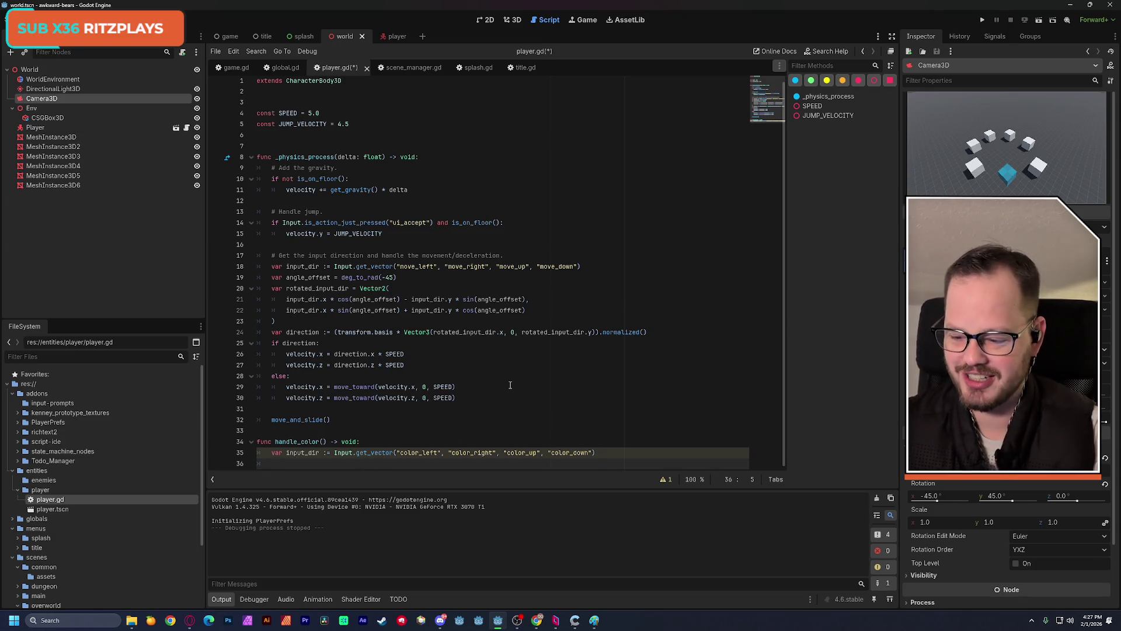
# - Rename handle_color's input variable on line 35 to color_input_dir
pyautogui.scroll(1, 509, 384)
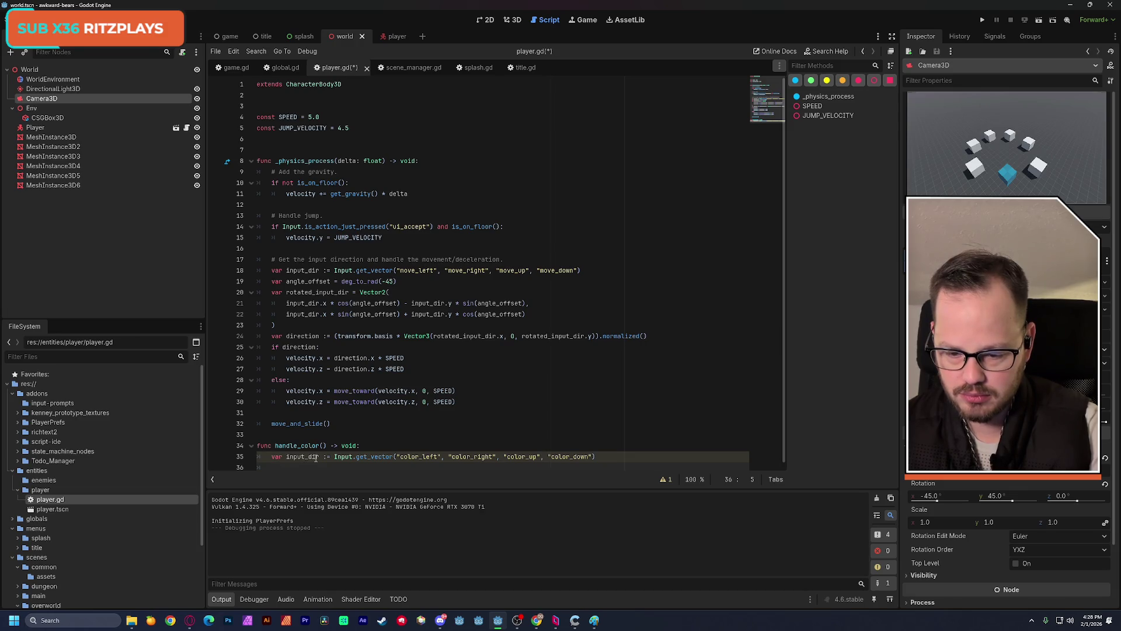
pyautogui.click(286, 457)
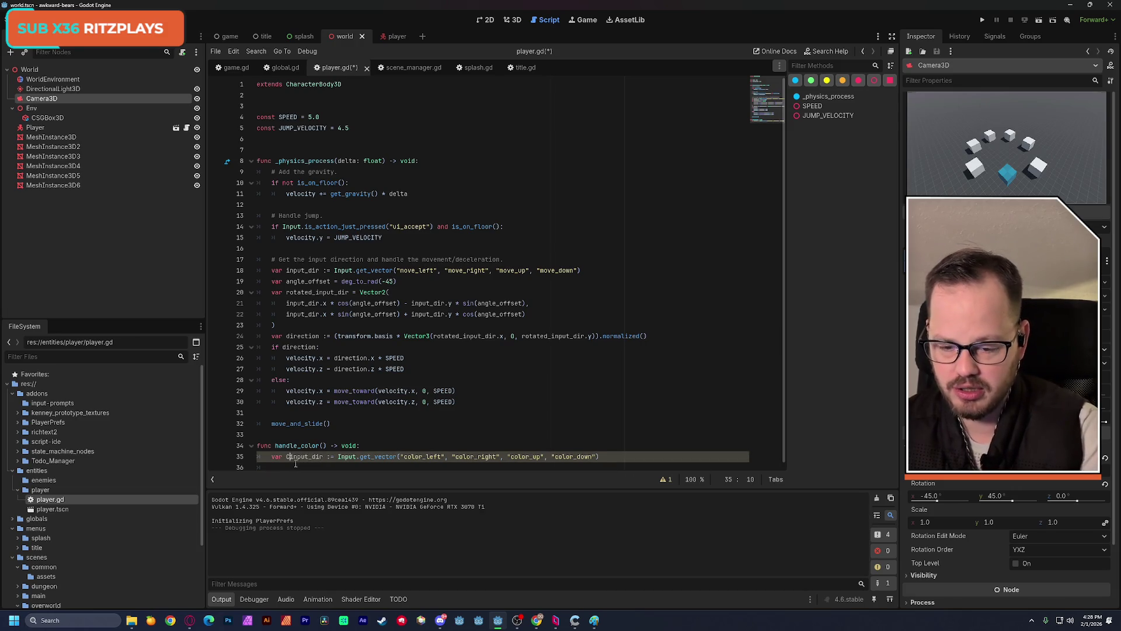
pyautogui.write('color_')
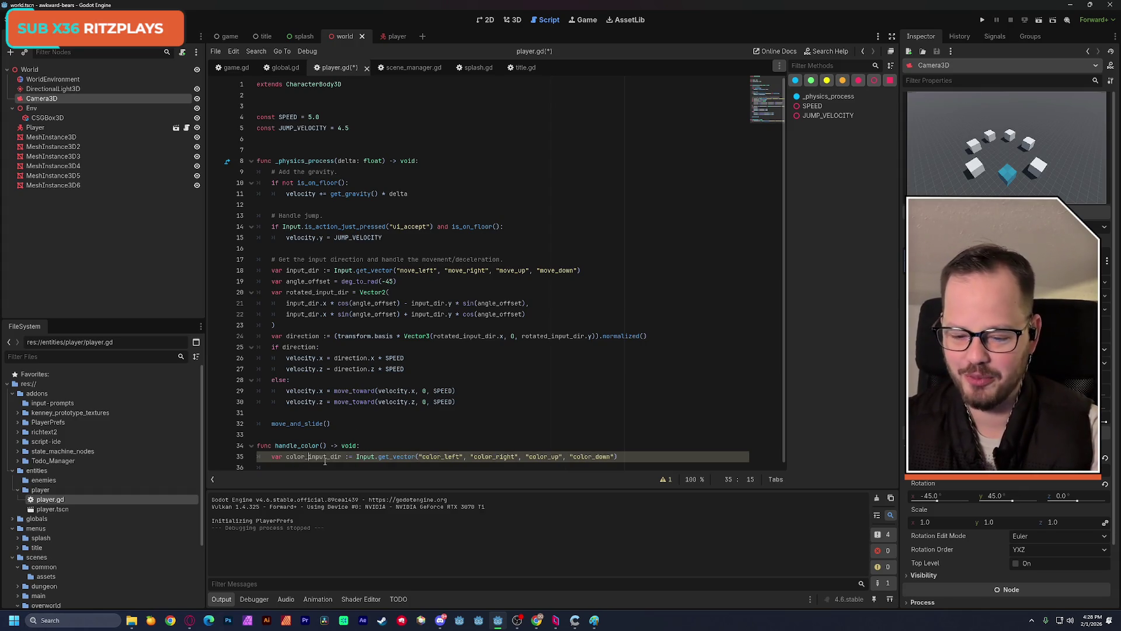
pyautogui.click(456, 465)
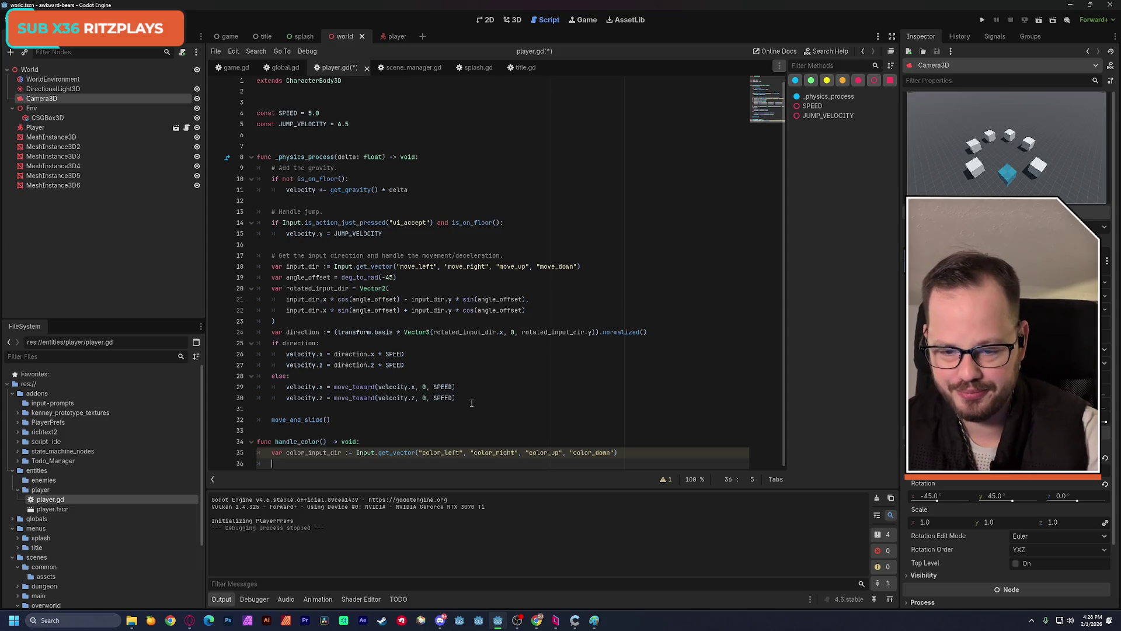
# - Copy the direction statement from line 24 onto a new line below color_input_dir
pyautogui.click(366, 347)
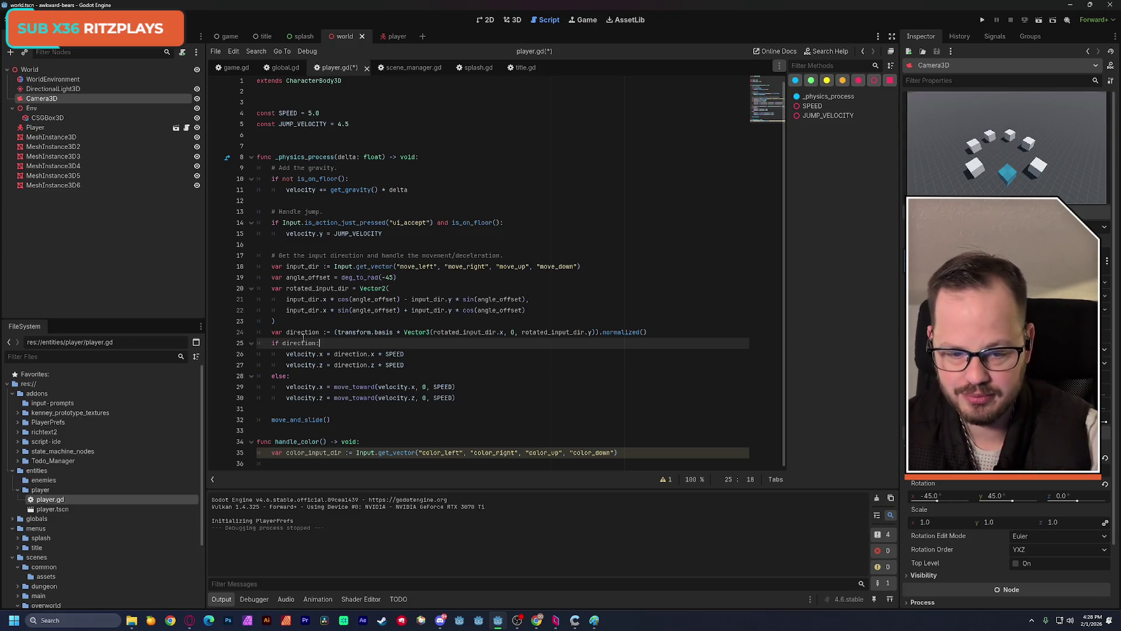
pyautogui.doubleClick(297, 290)
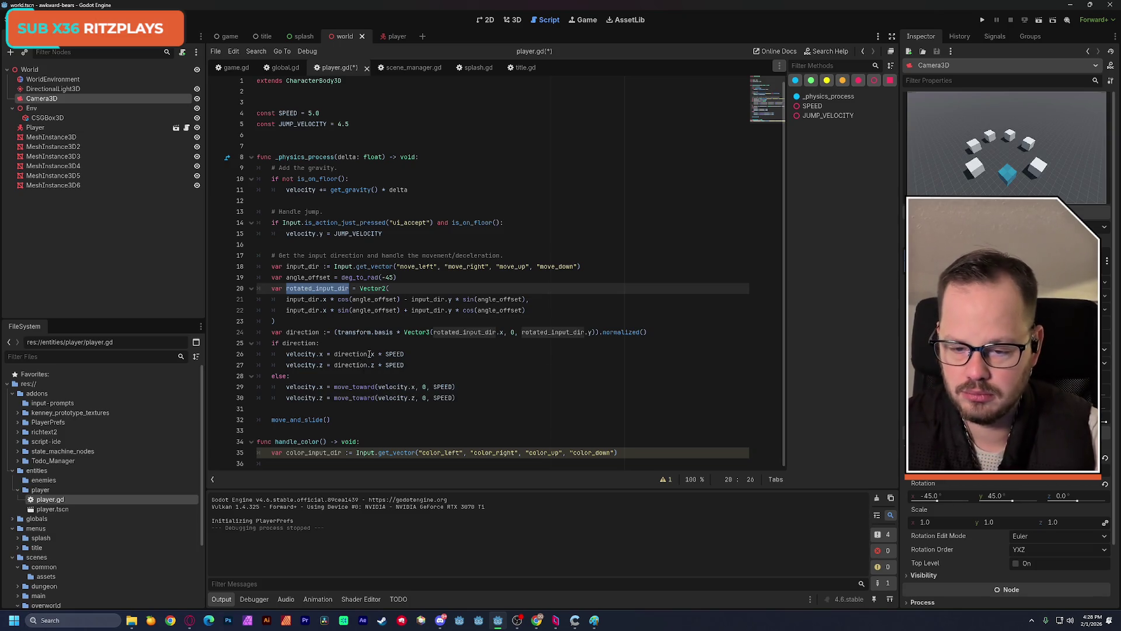
pyautogui.click(279, 332)
pyautogui.moveTo(272, 331); pyautogui.dragTo(656, 331)
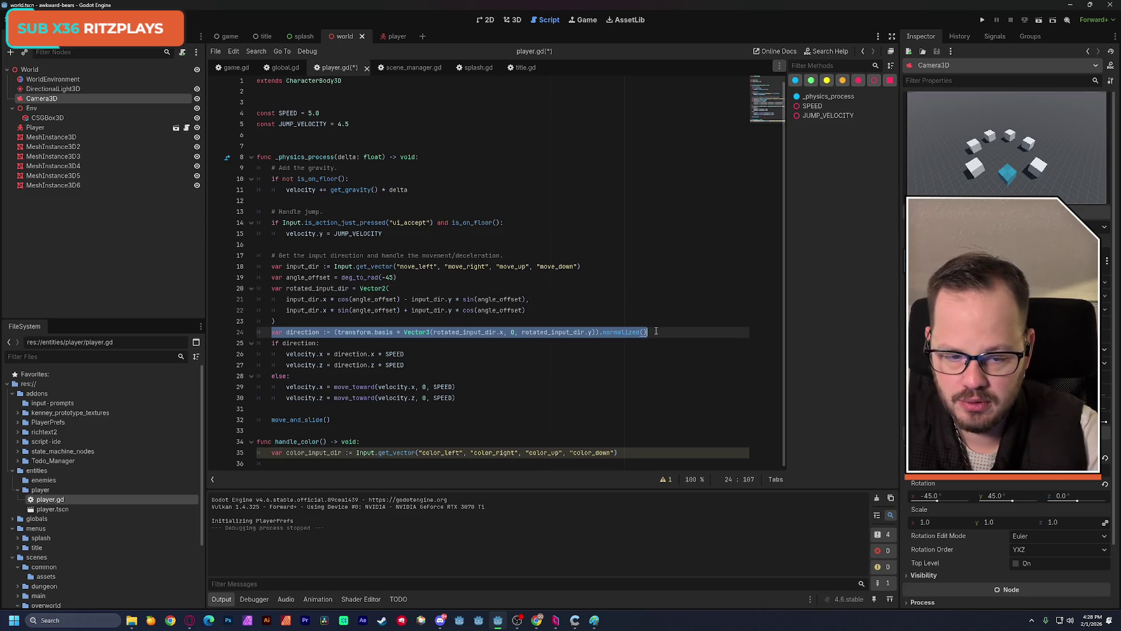
pyautogui.hotkey('ctrl', 'c')
pyautogui.click(624, 454)
pyautogui.press('Return')
pyautogui.hotkey('ctrl', 'v')
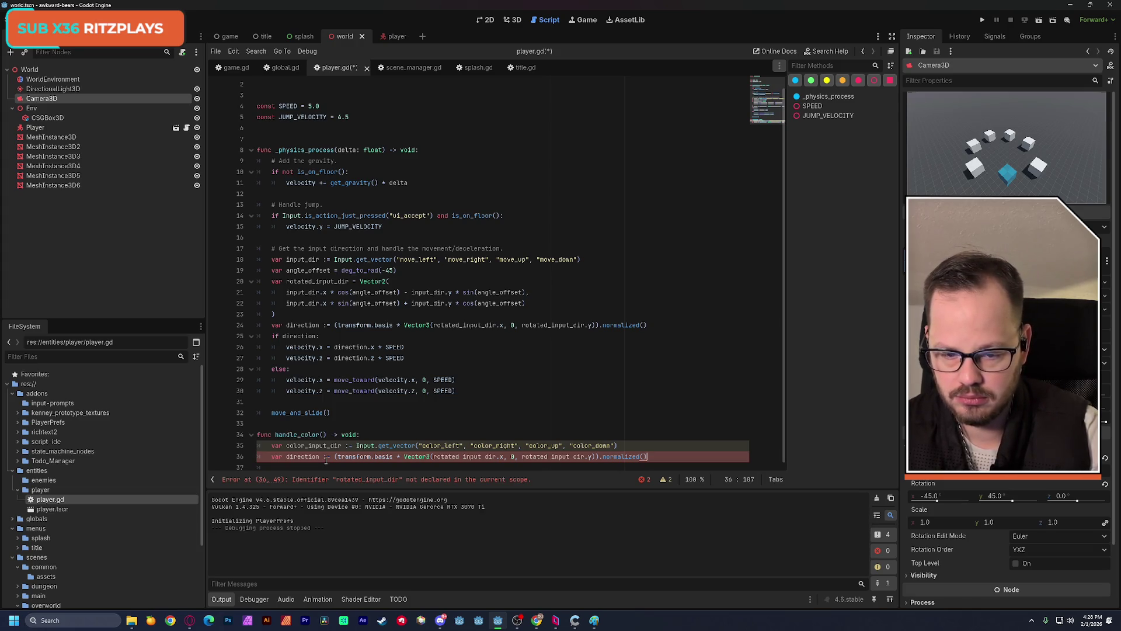
# - Change the pasted direction line from Vector3 to Vector2 and add blank lines below it
pyautogui.moveTo(369, 458)
pyautogui.click(430, 456)
pyautogui.press('BackSpace')
pyautogui.write('2')
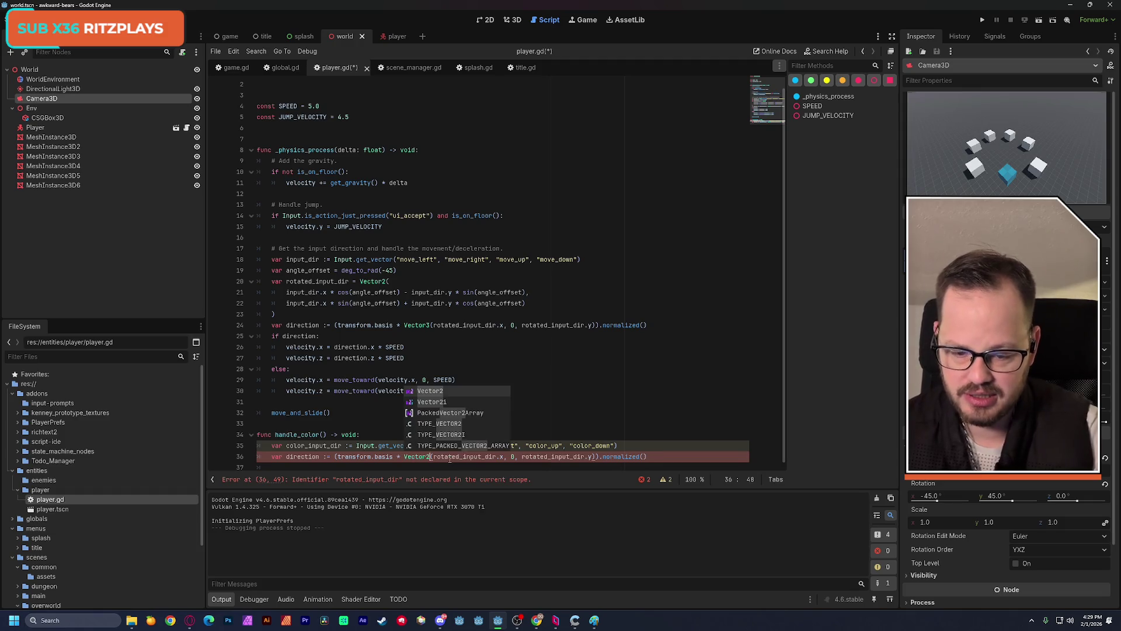
pyautogui.click(677, 454)
pyautogui.press('Return')
pyautogui.press('Return')
pyautogui.press('Return')
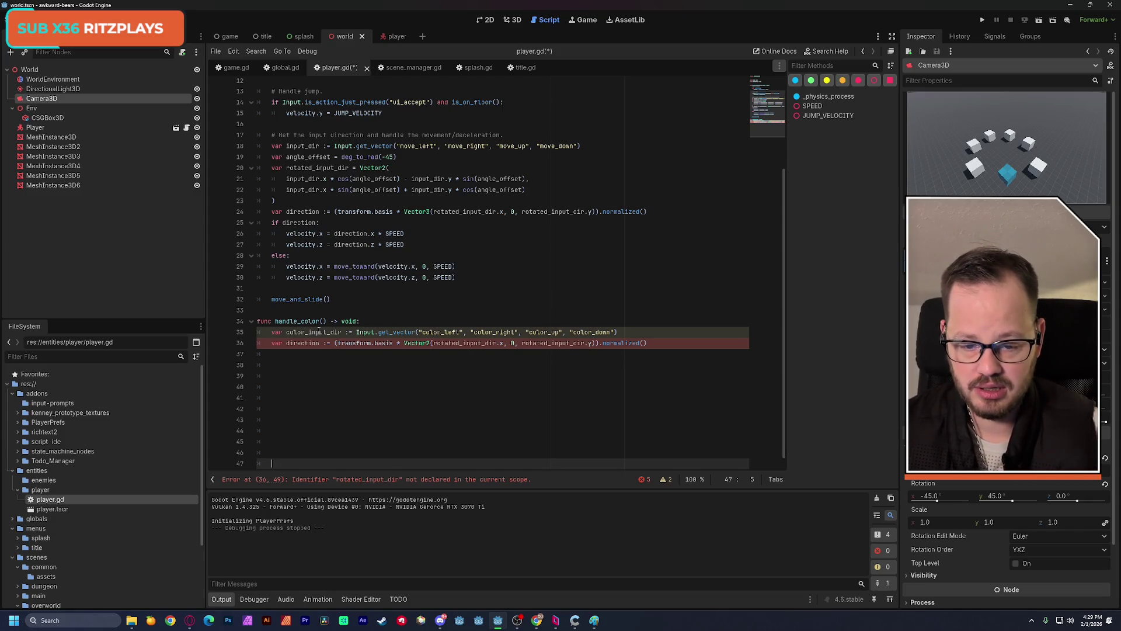
# - Save player.gd and switch over to the browser window
pyautogui.hotkey('ctrl', 's')
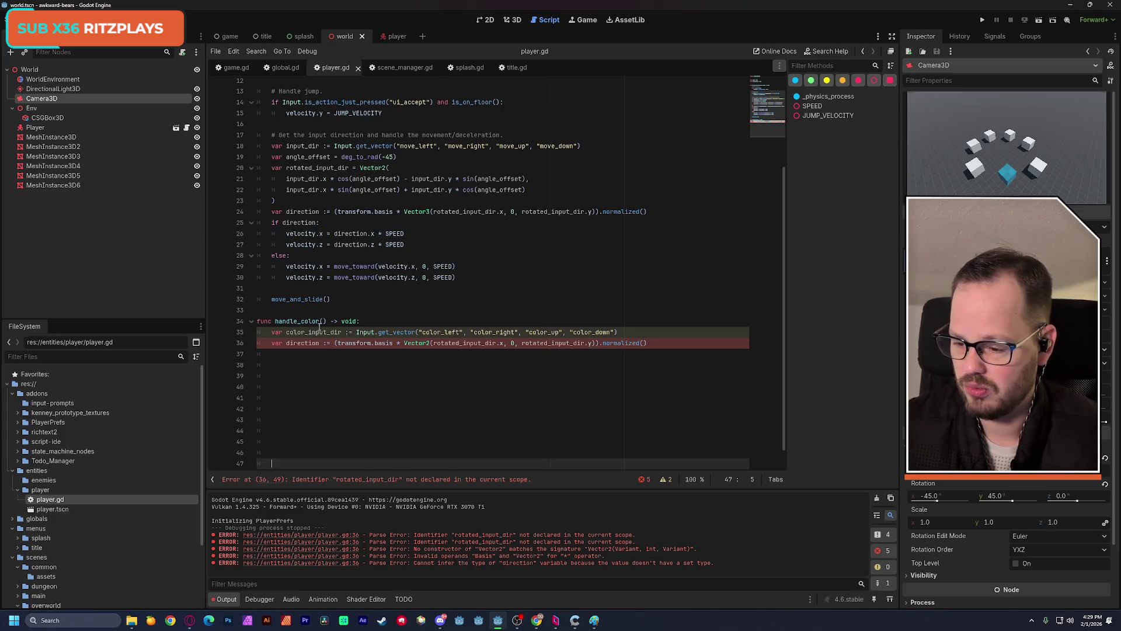
pyautogui.hotkey('alt', 'Tab')
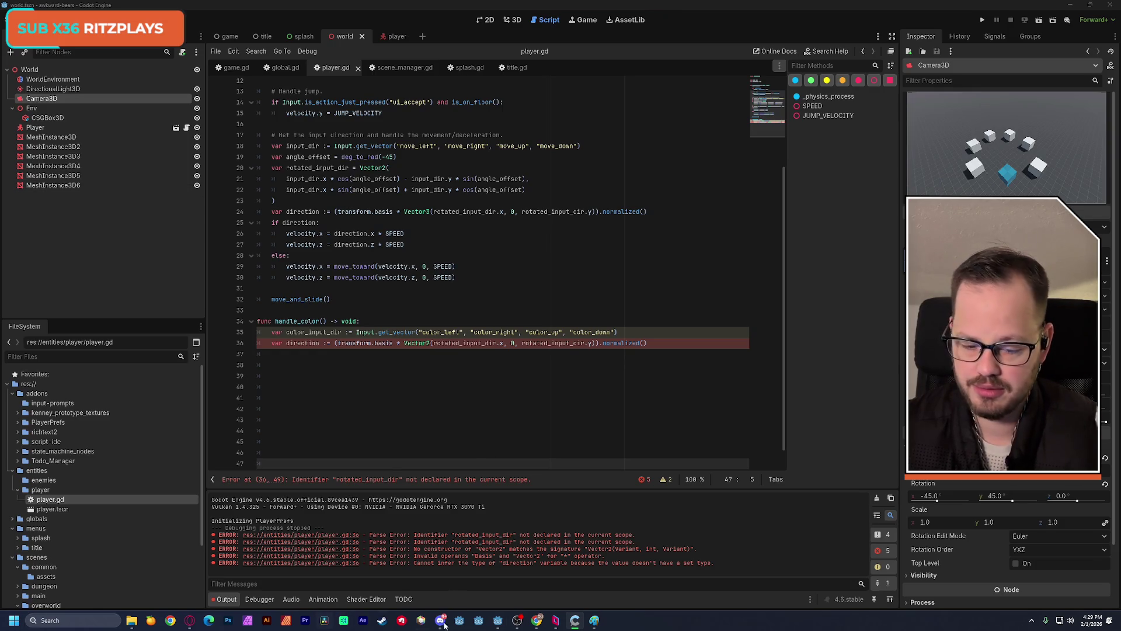
pyautogui.moveTo(536, 621)
pyautogui.click(582, 570)
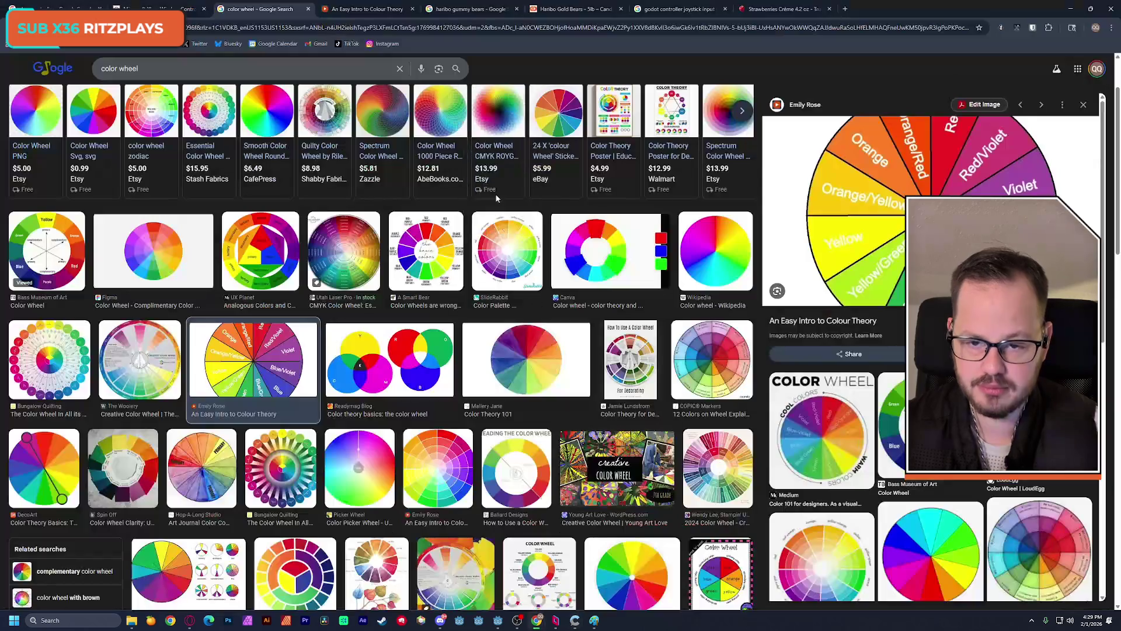
pyautogui.hotkey('ctrl', 't')
pyautogui.write('Walton Goggins')
pyautogui.press('Return')
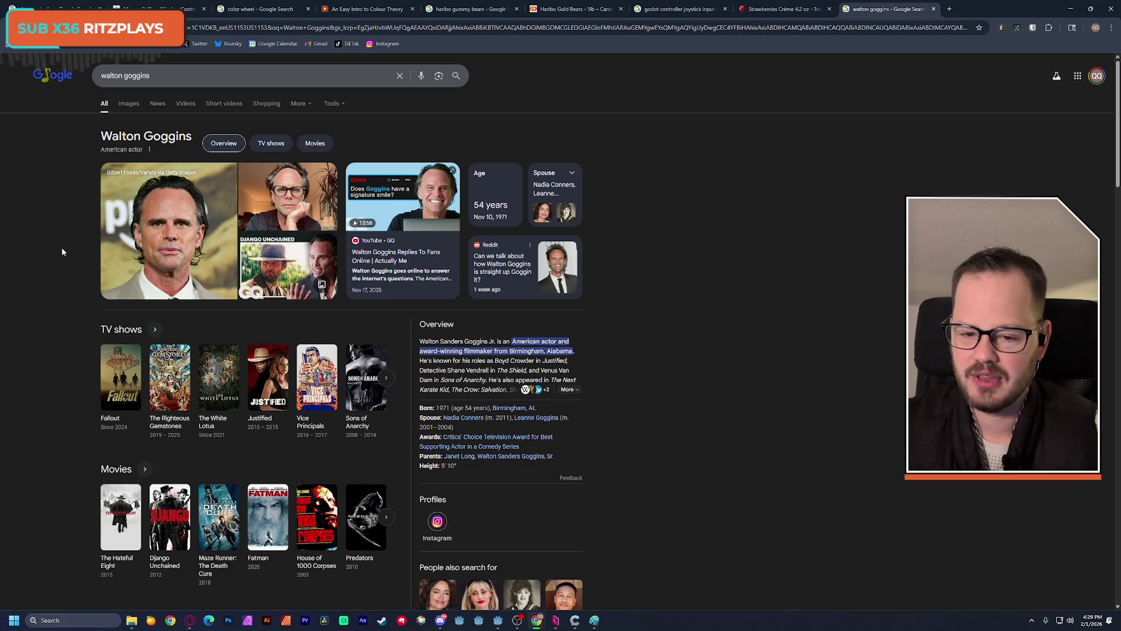
pyautogui.click(191, 75)
pyautogui.write('neppo baby')
pyautogui.press('Return')
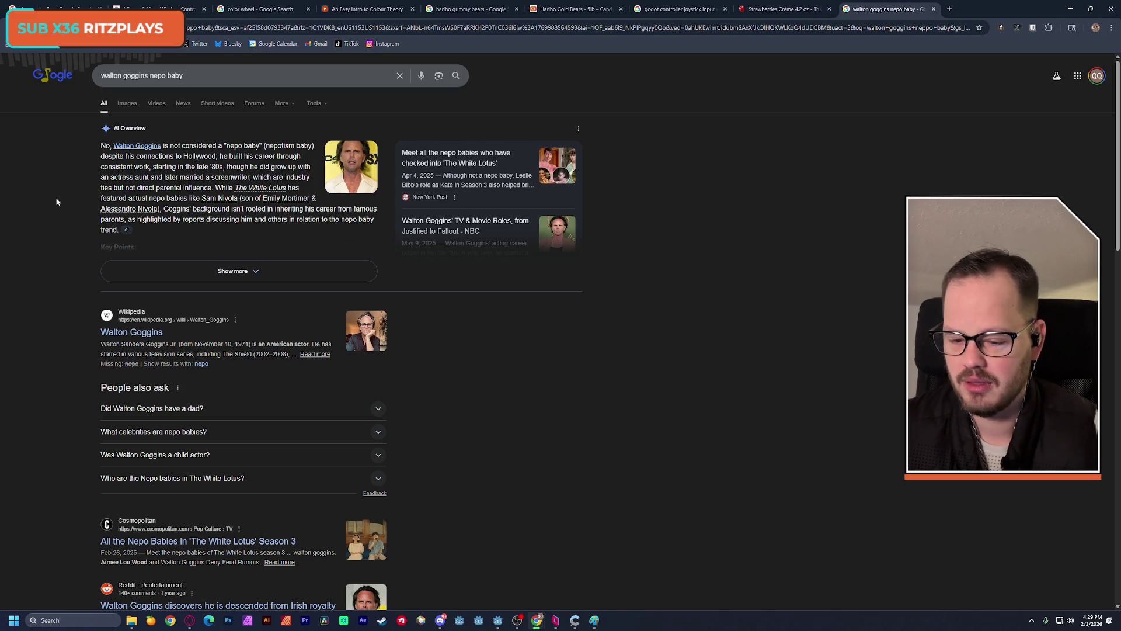
pyautogui.scroll(-4, 55, 225)
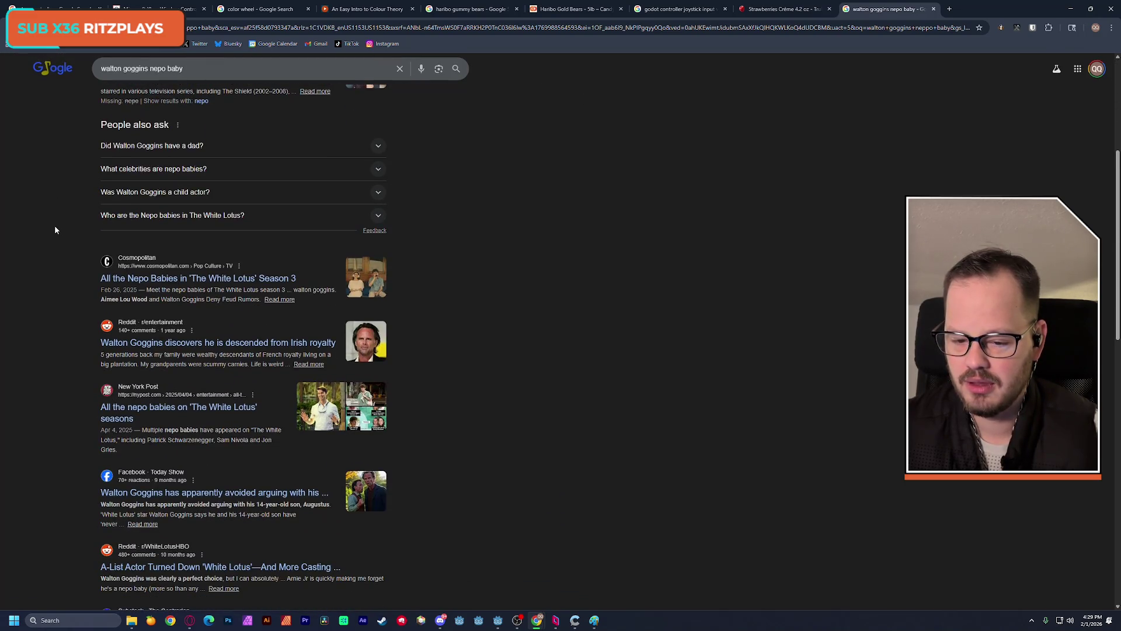
pyautogui.scroll(-3, 54, 230)
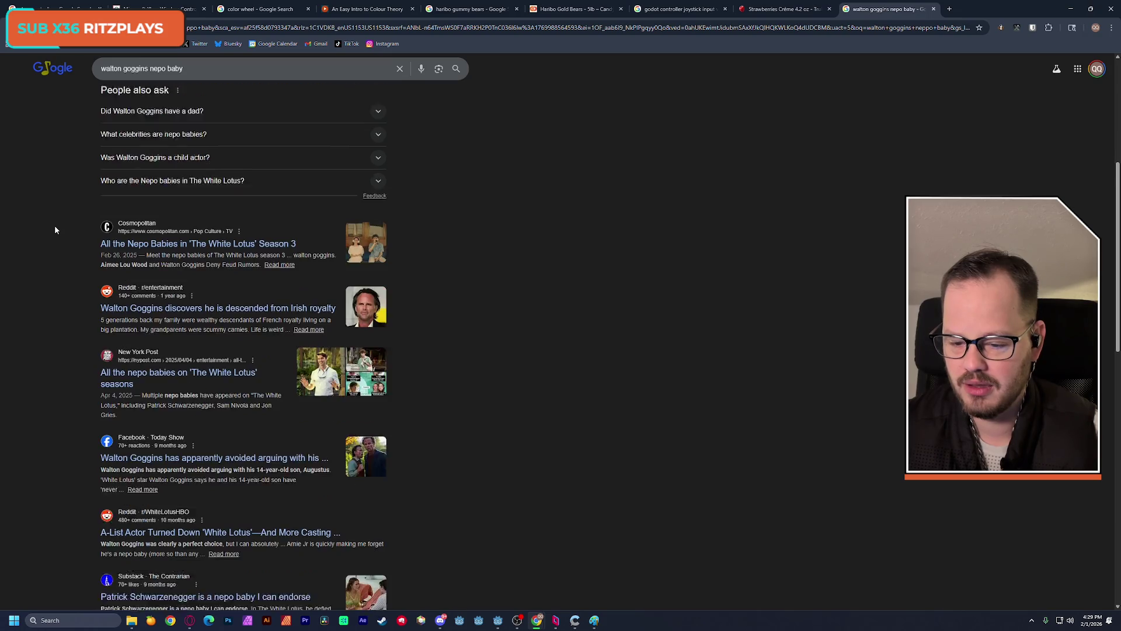
pyautogui.click(934, 9)
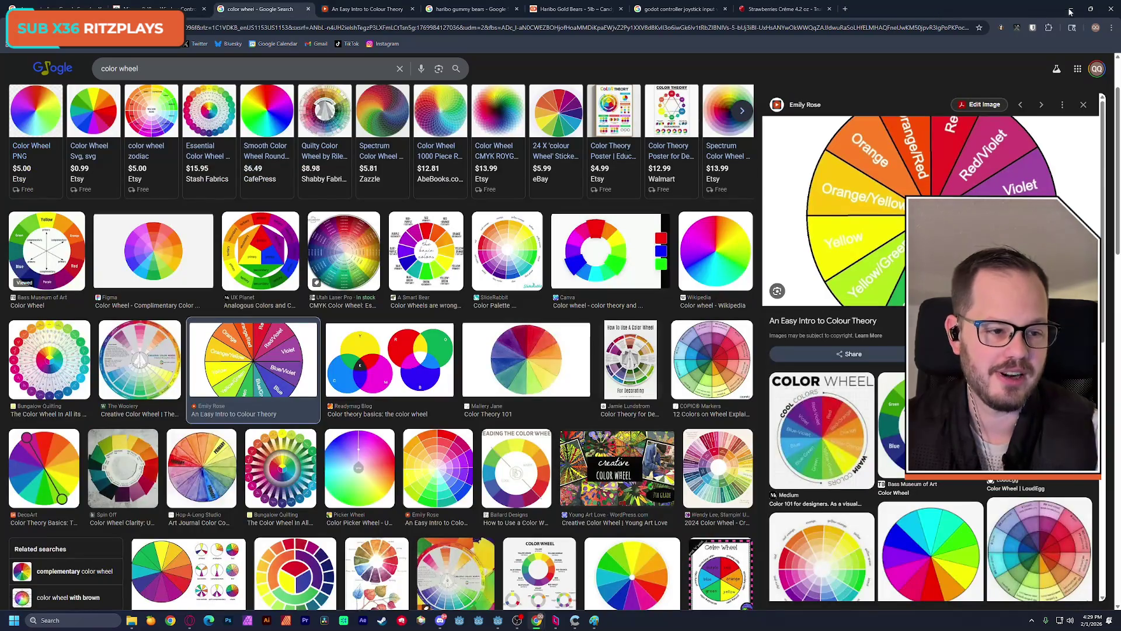
pyautogui.doubleClick(936, 13)
pyautogui.click(664, 125)
pyautogui.click(1071, 8)
pyautogui.click(669, 344)
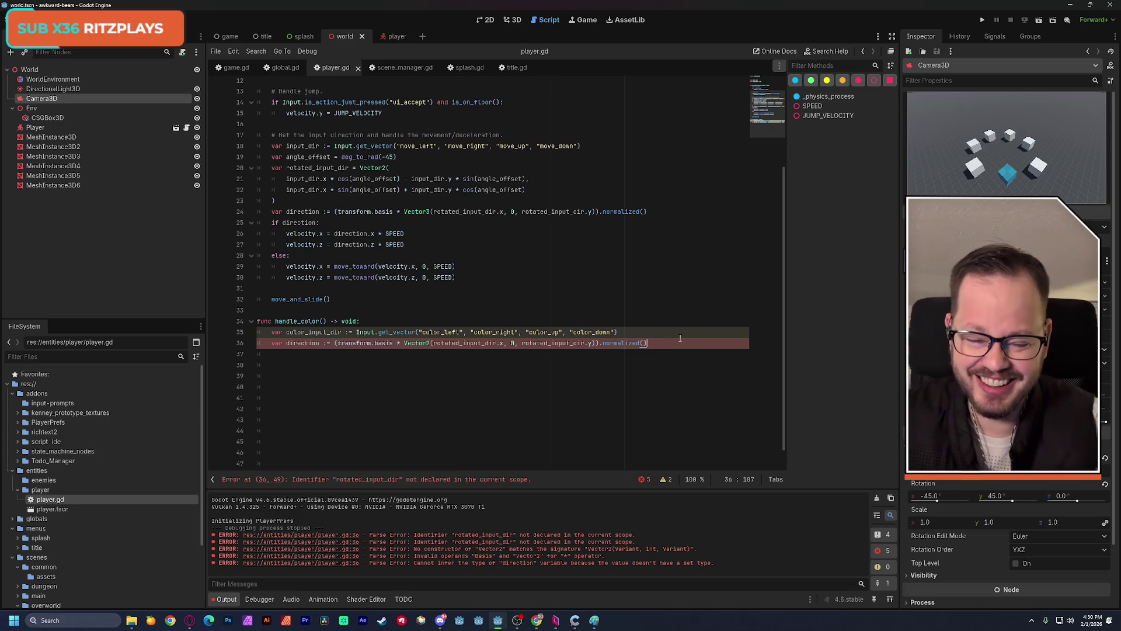
# - Replace both rotated_input_dir references on line 36 with color_input_dir
pyautogui.click(517, 267)
pyautogui.click(509, 278)
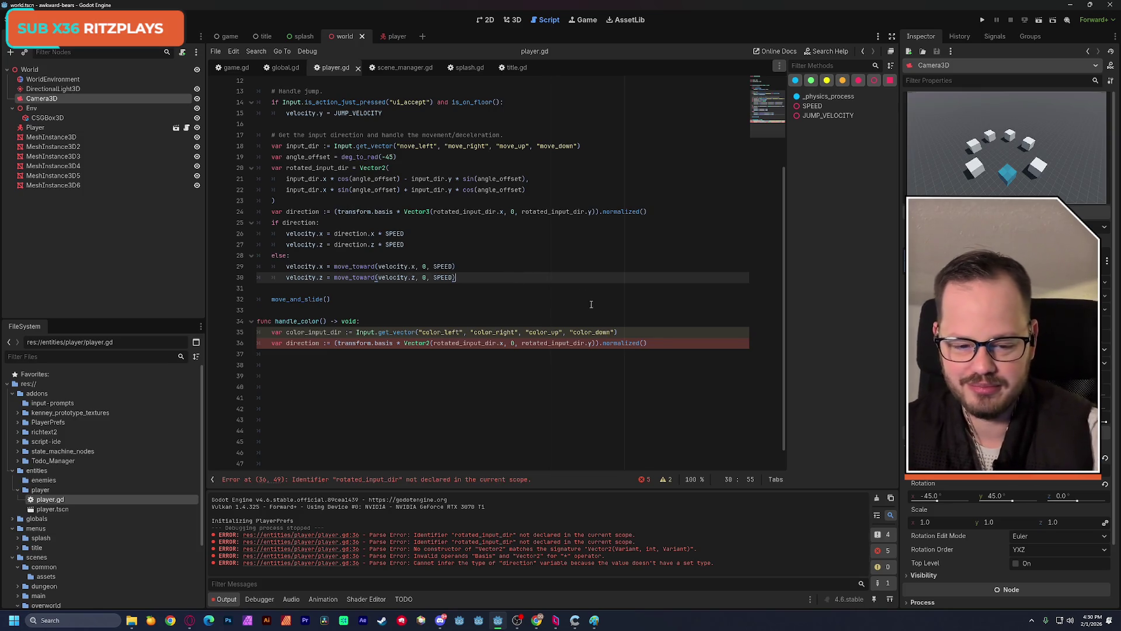
pyautogui.doubleClick(535, 343)
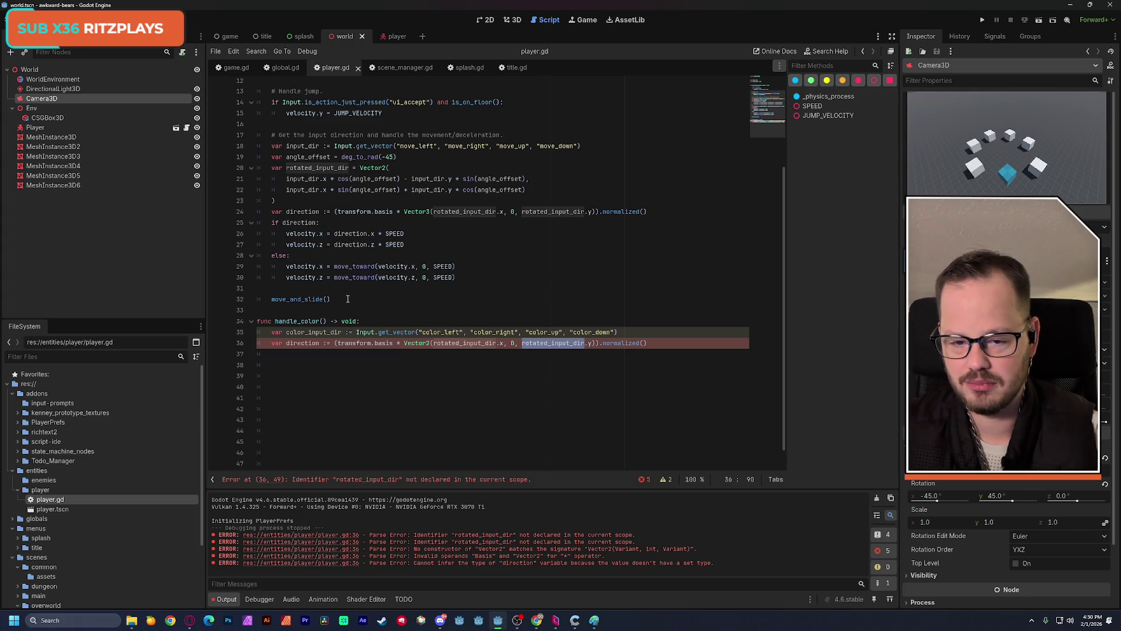
pyautogui.doubleClick(318, 331)
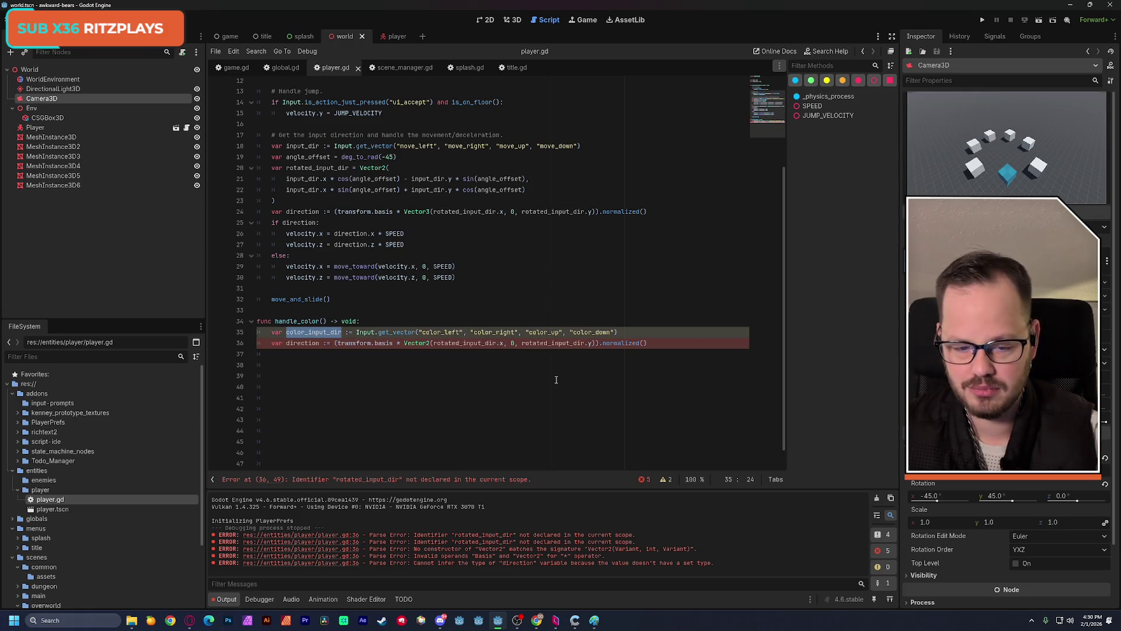
pyautogui.hotkey('ctrl', 'c')
pyautogui.doubleClick(465, 343)
pyautogui.hotkey('ctrl', 'v')
pyautogui.doubleClick(544, 344)
pyautogui.hotkey('ctrl', 'v')
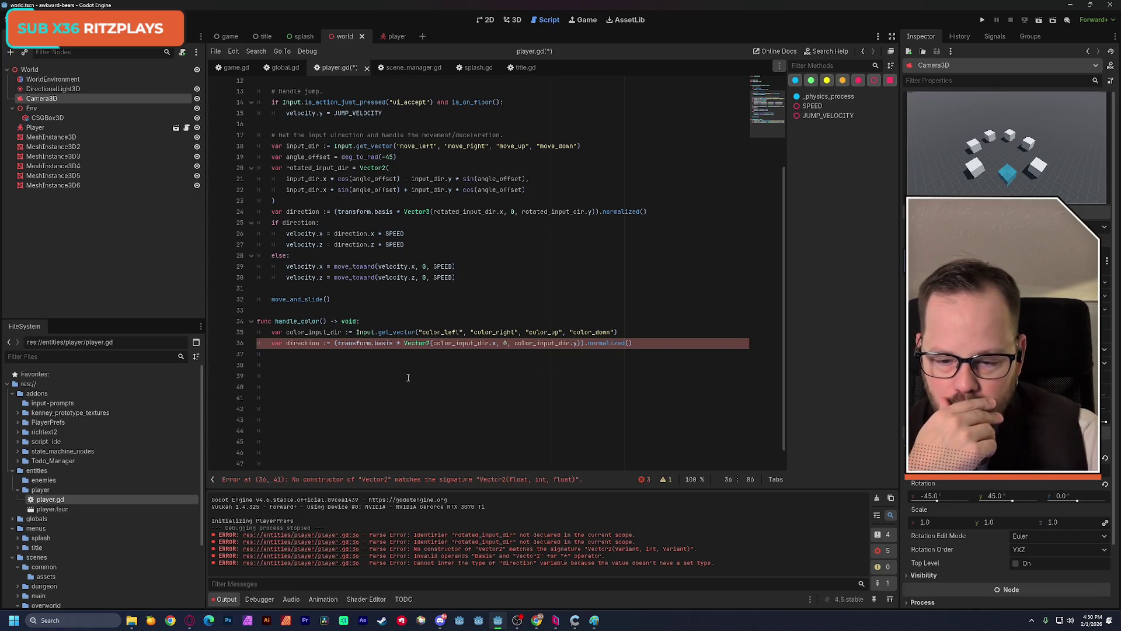
# - Delete the copied direction line 36 from handle_color
pyautogui.click(634, 343)
pyautogui.hotkey('shift', 'Home')
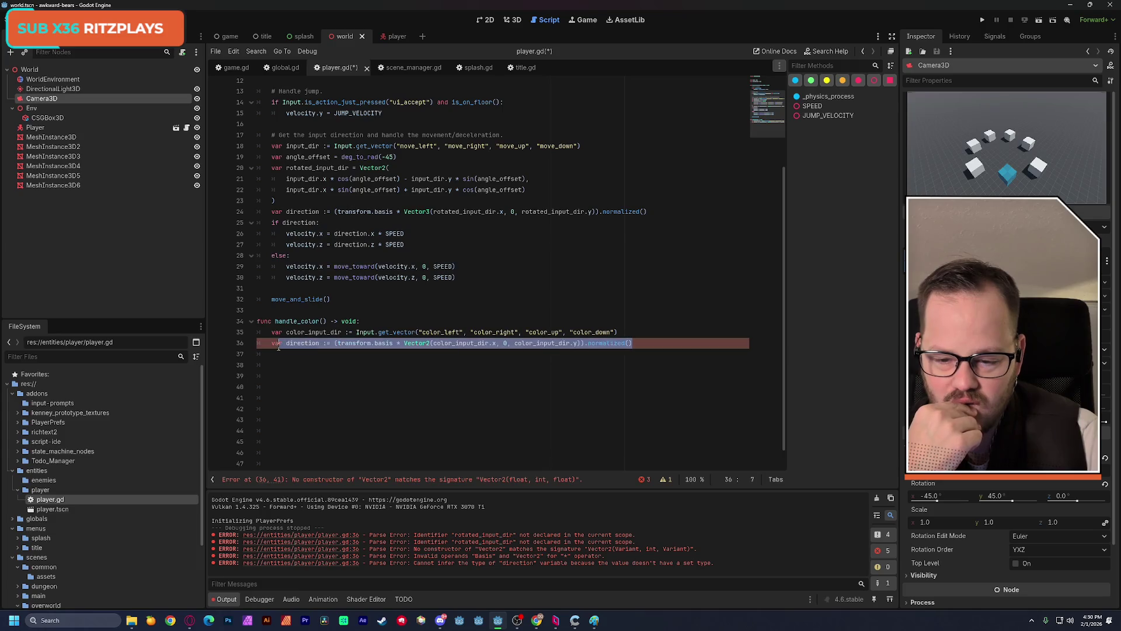
pyautogui.press('BackSpace')
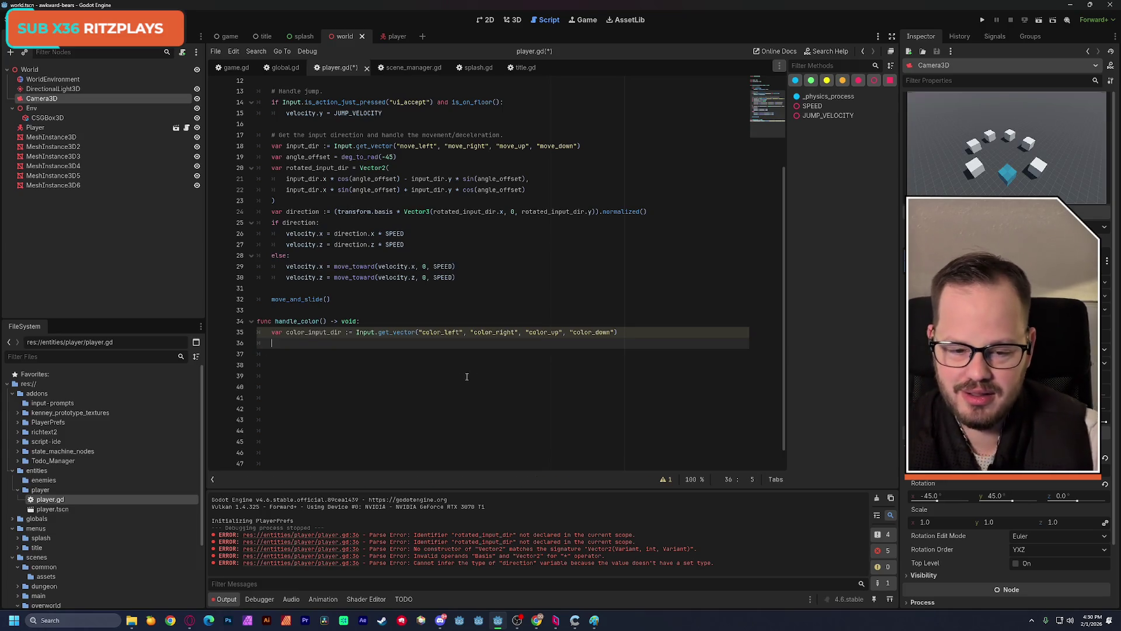
pyautogui.click(402, 320)
# - Save the script, then delete the jump-handling lines 13–15 from _physics_process
pyautogui.hotkey('ctrl', 's')
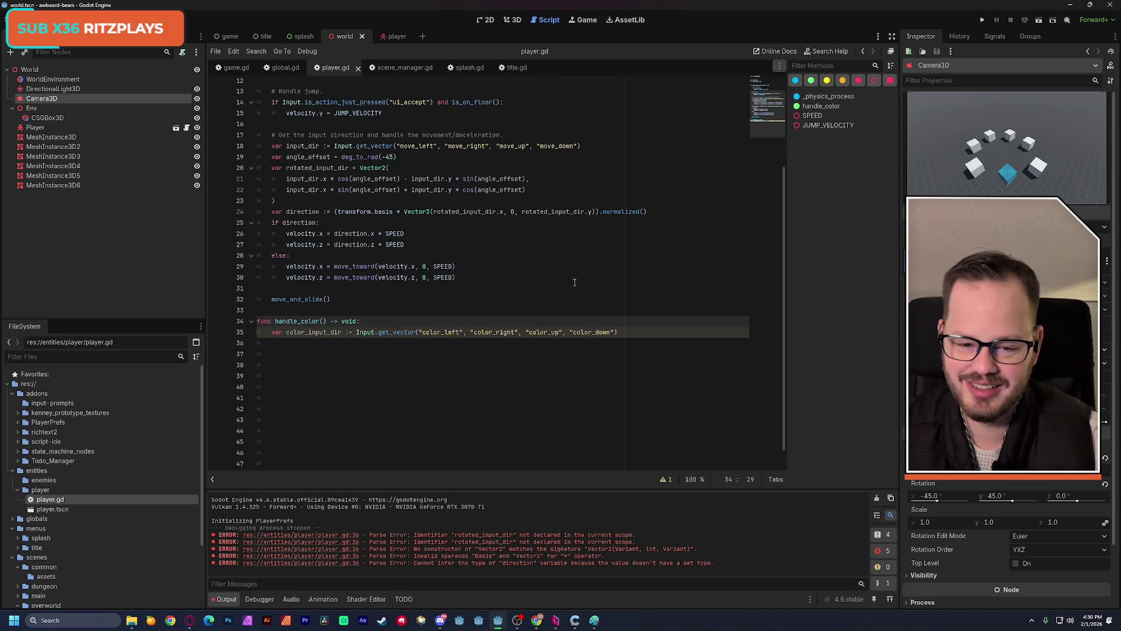
pyautogui.moveTo(619, 332)
pyautogui.mouseDown()
pyautogui.moveTo(256, 330)
pyautogui.moveTo(365, 321)
pyautogui.mouseUp()
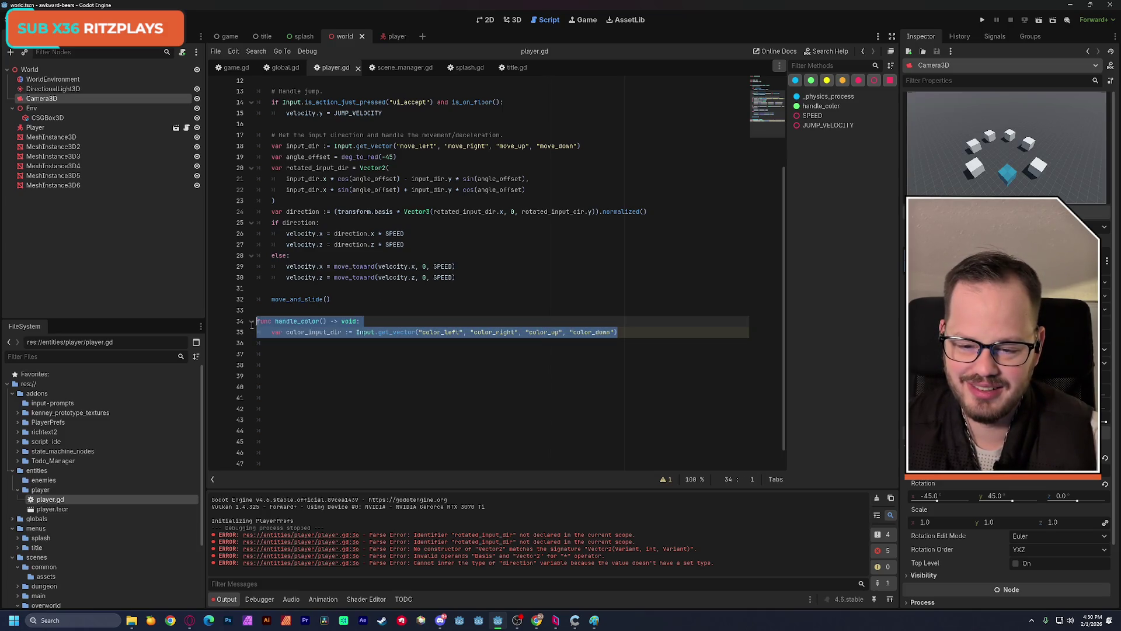
pyautogui.click(369, 319)
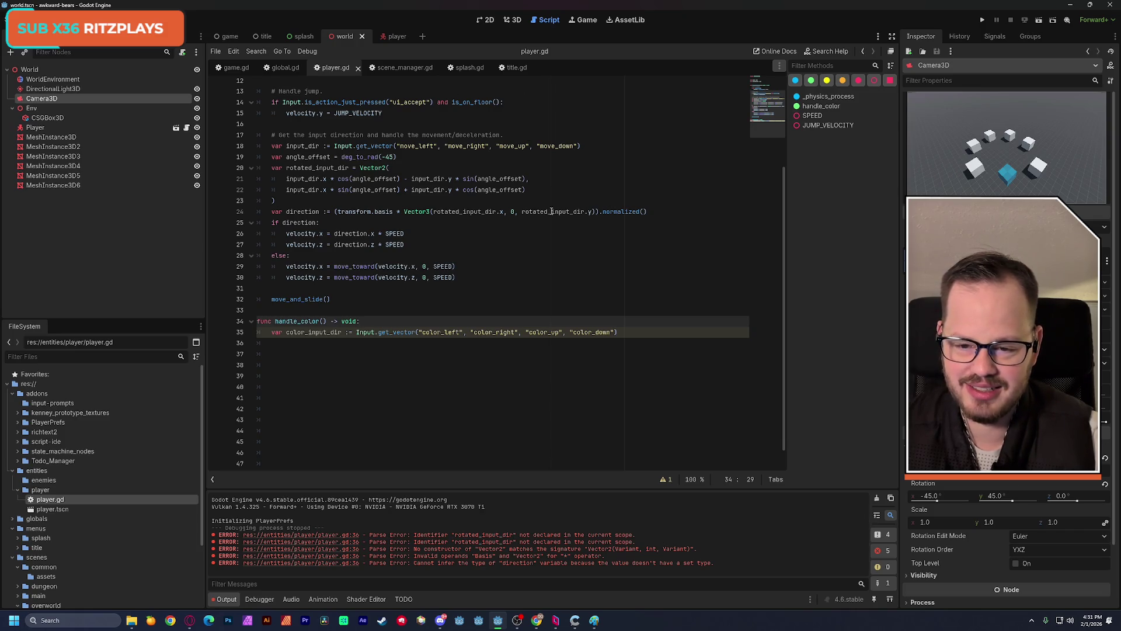
pyautogui.scroll(1, 554, 216)
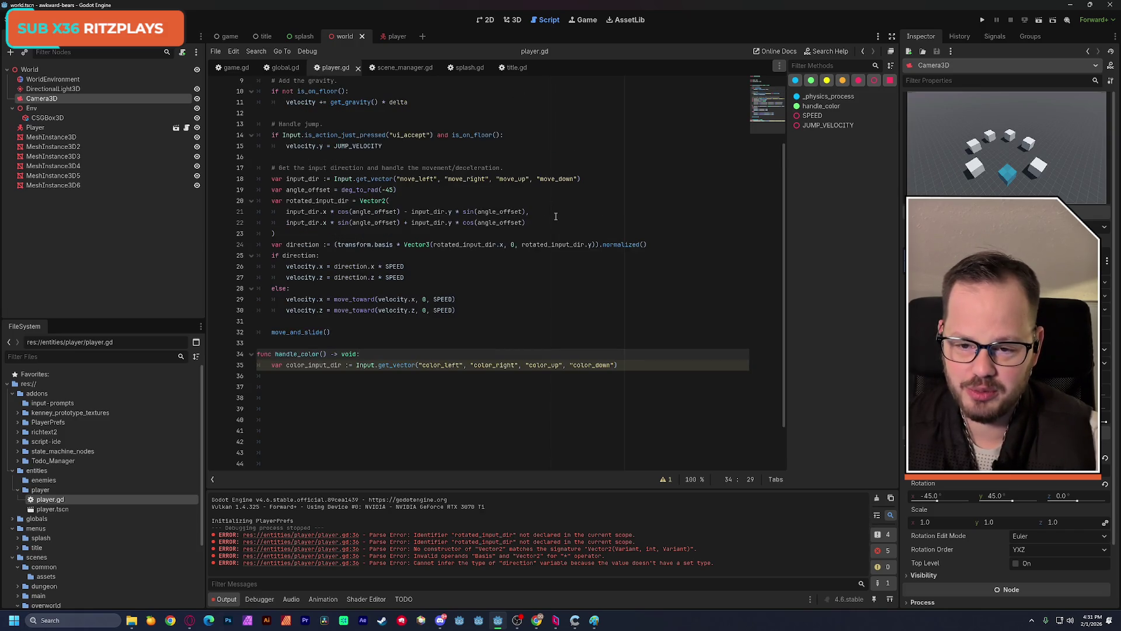
pyautogui.scroll(1, 555, 216)
pyautogui.moveTo(383, 179); pyautogui.dragTo(255, 162)
pyautogui.press('BackSpace')
pyautogui.press('BackSpace')
pyautogui.press('BackSpace')
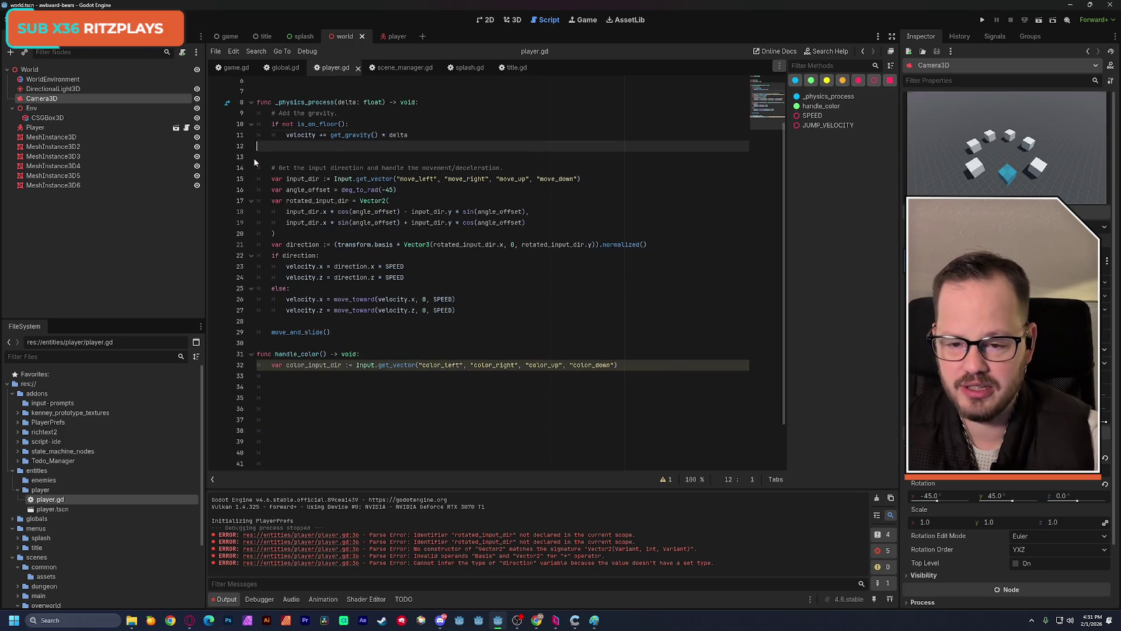
# - Review the gravity lines 9–11 and save player.gd again
pyautogui.scroll(1, 349, 251)
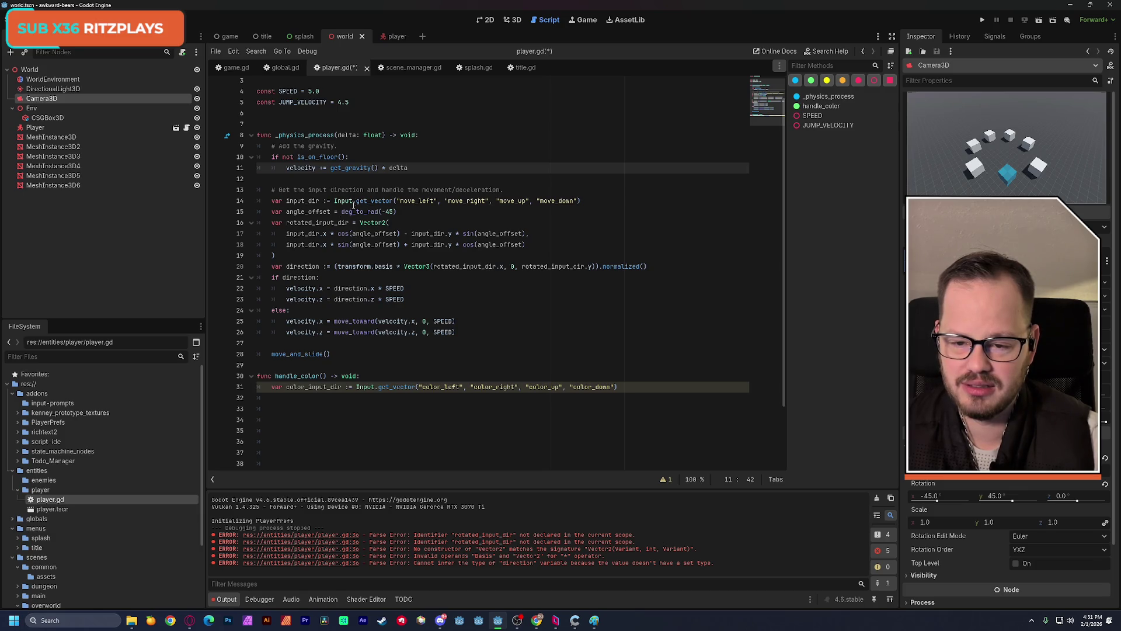
pyautogui.moveTo(272, 146); pyautogui.dragTo(412, 167)
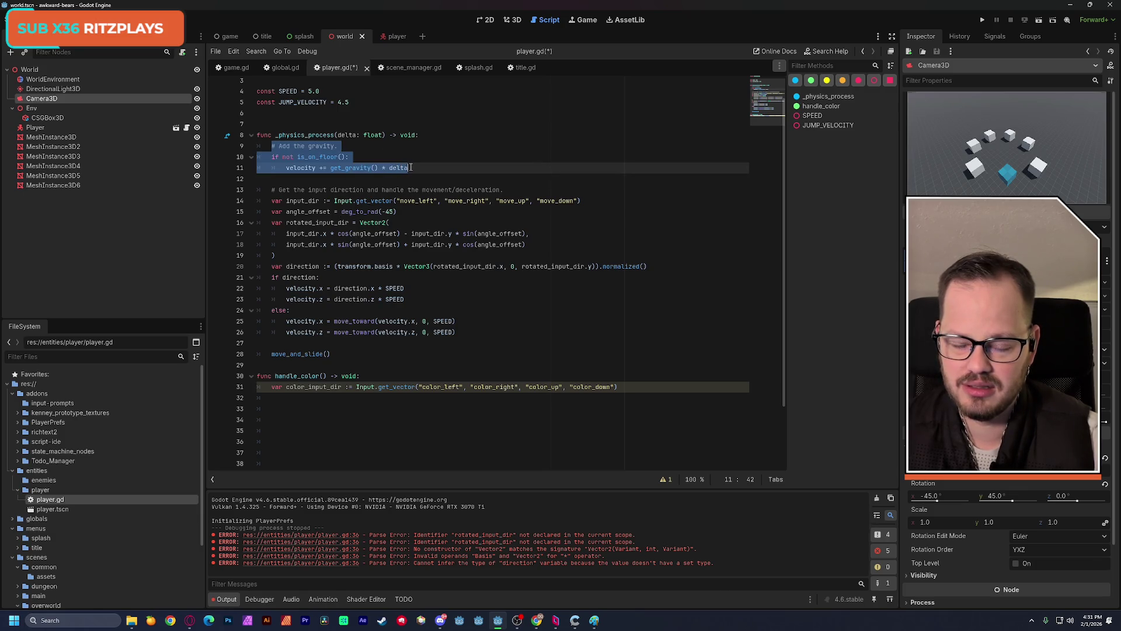
pyautogui.click(430, 168)
pyautogui.hotkey('ctrl', 's')
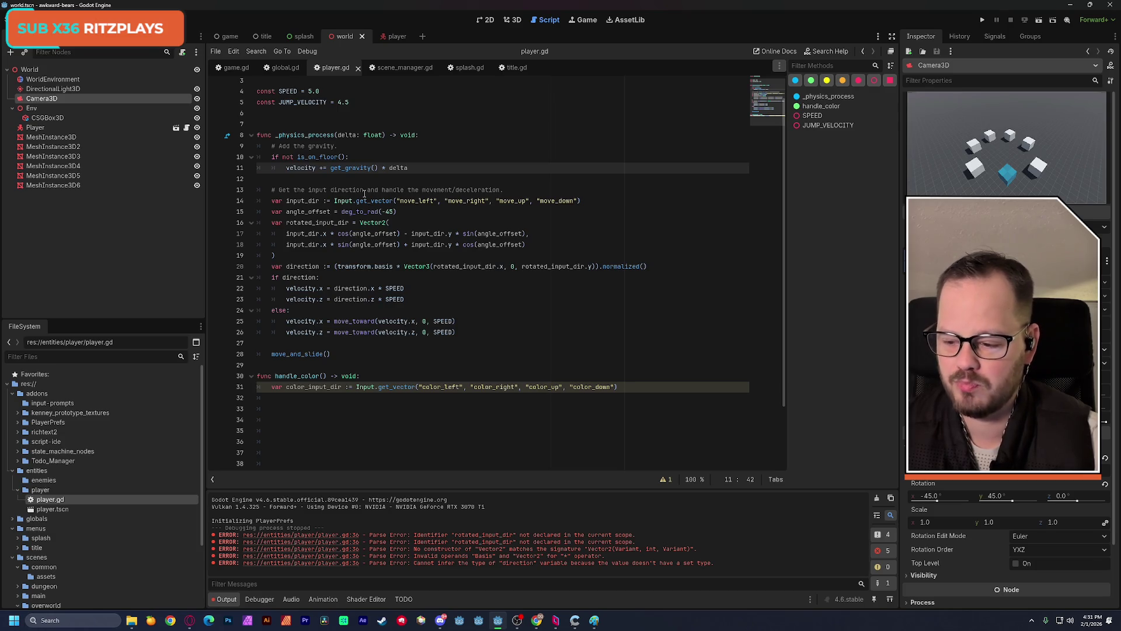
# - Open the player scene, then detach and reattach player.gd on the Player node
pyautogui.click(395, 37)
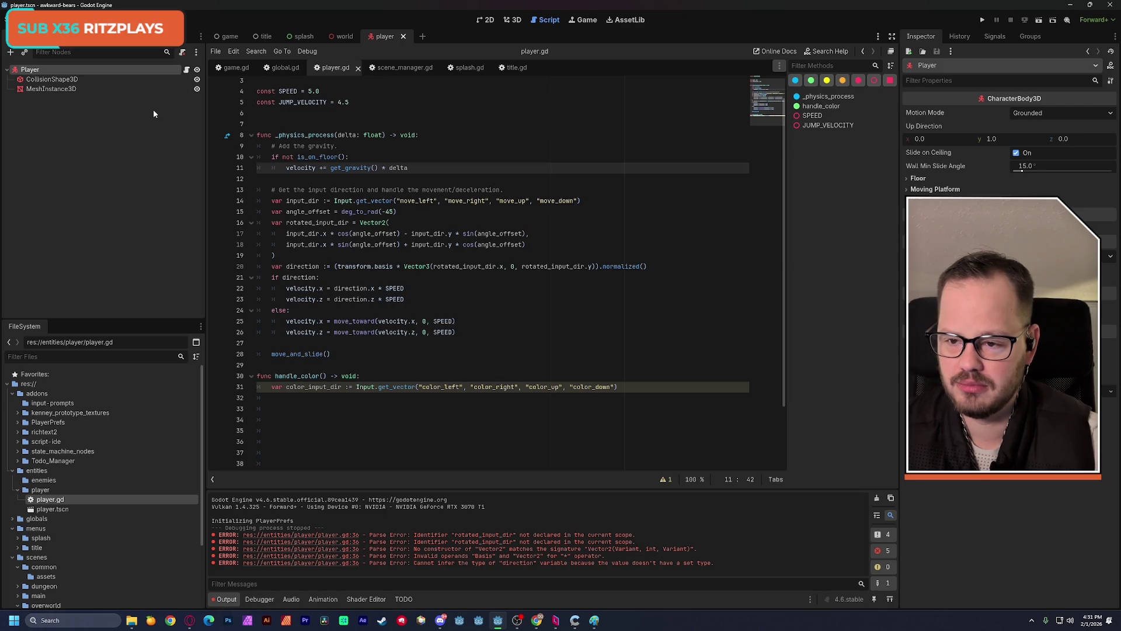
pyautogui.click(182, 54)
pyautogui.click(183, 53)
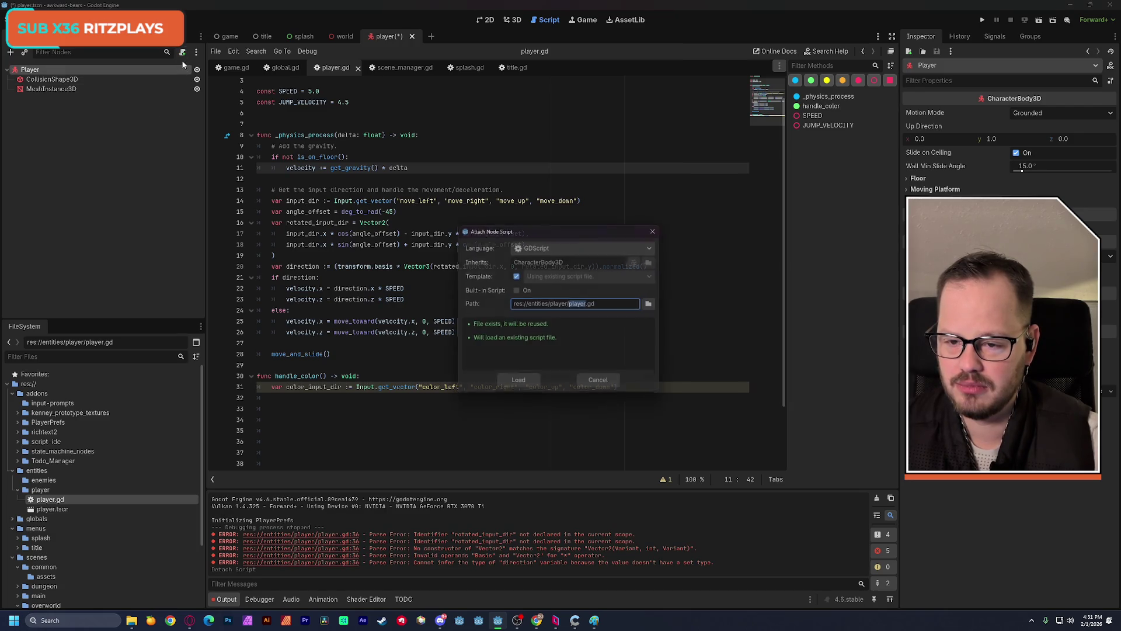
pyautogui.click(518, 384)
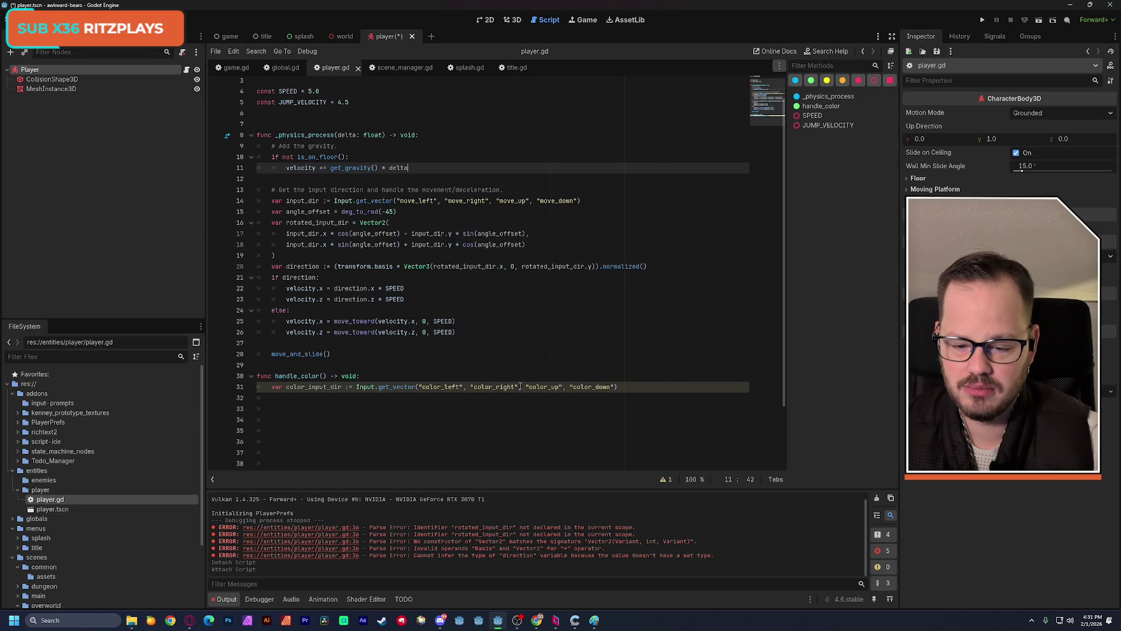
# - Select the Player node, detach player.gd and begin attaching a new script
pyautogui.click(188, 79)
pyautogui.click(88, 70)
pyautogui.click(182, 52)
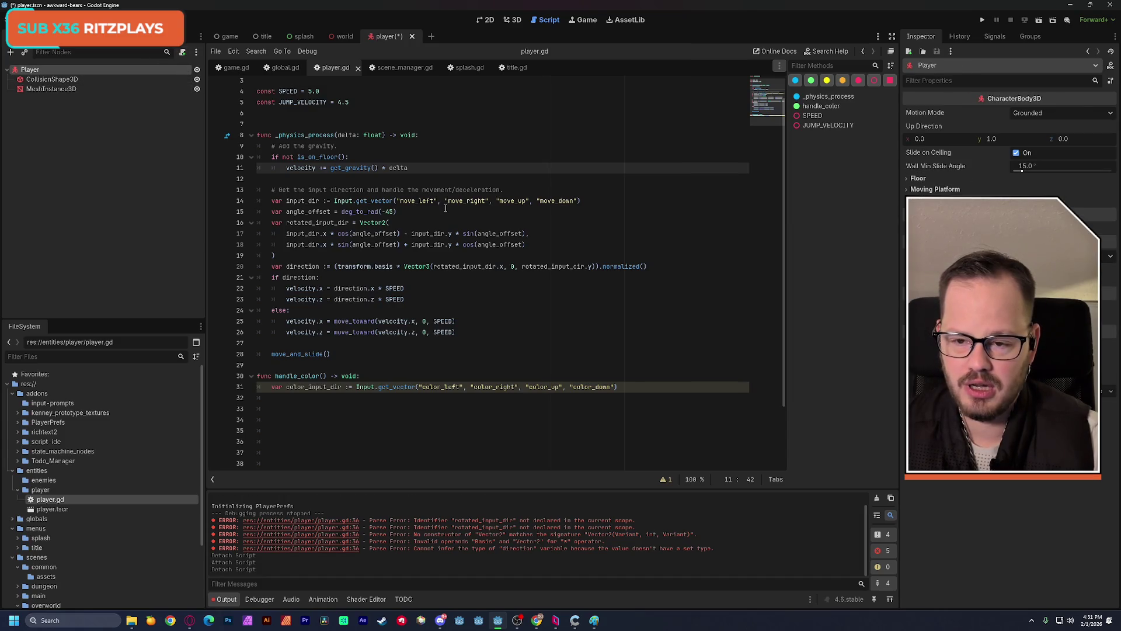
pyautogui.click(182, 52)
# - Create and attach player2.gd from the default template, then grab its direction line
pyautogui.press('Right')
pyautogui.write('2')
pyautogui.press('Return')
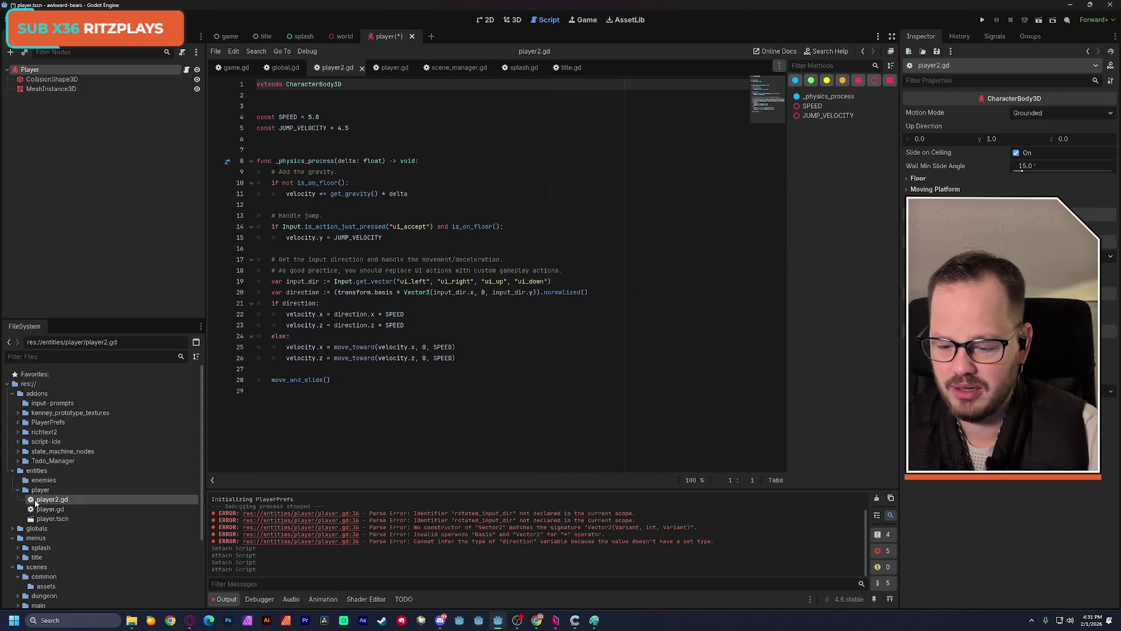
pyautogui.click(66, 500)
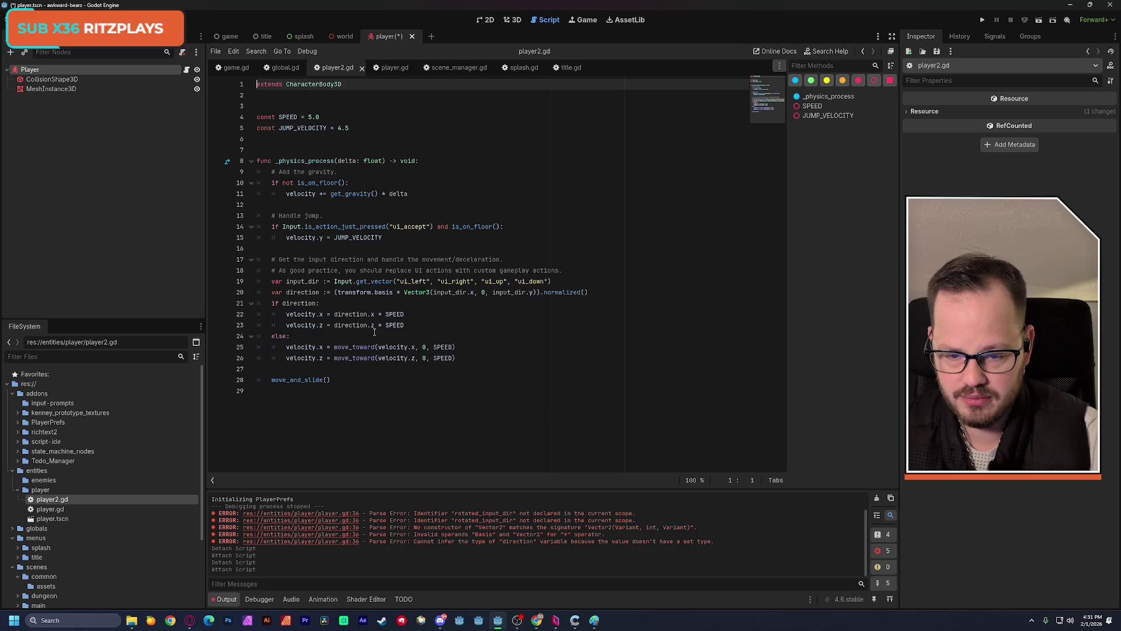
pyautogui.moveTo(589, 293); pyautogui.dragTo(273, 294)
pyautogui.hotkey('ctrl', 'c')
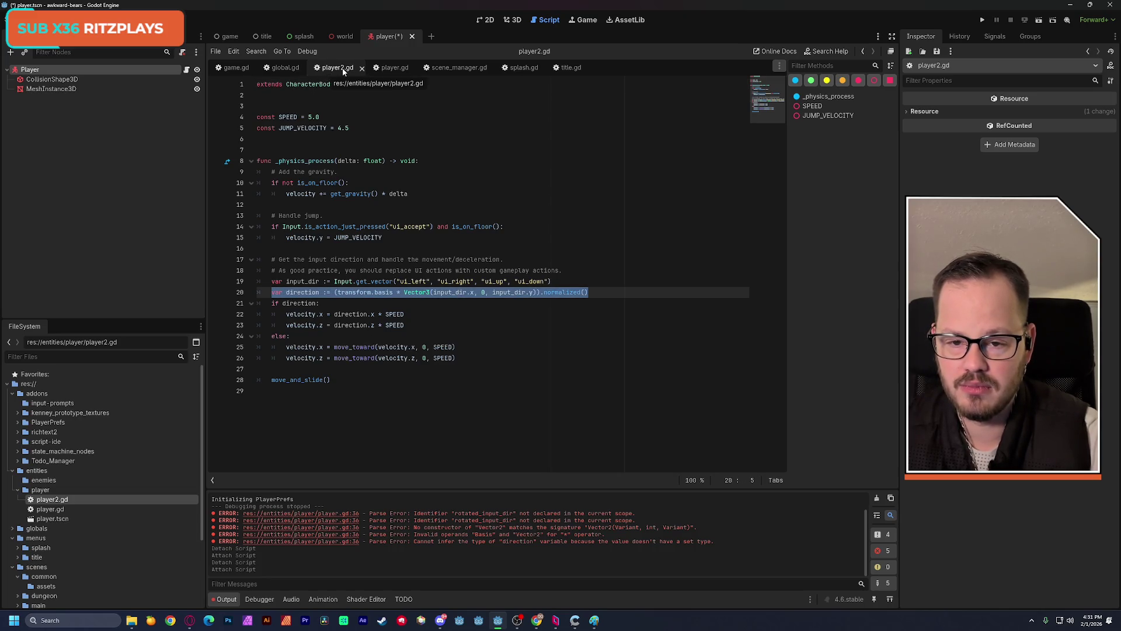
# - Paste the direction line into handle_color using color_input_dir for x and y, and save
pyautogui.click(388, 67)
pyautogui.click(315, 404)
pyautogui.hotkey('ctrl', 'v')
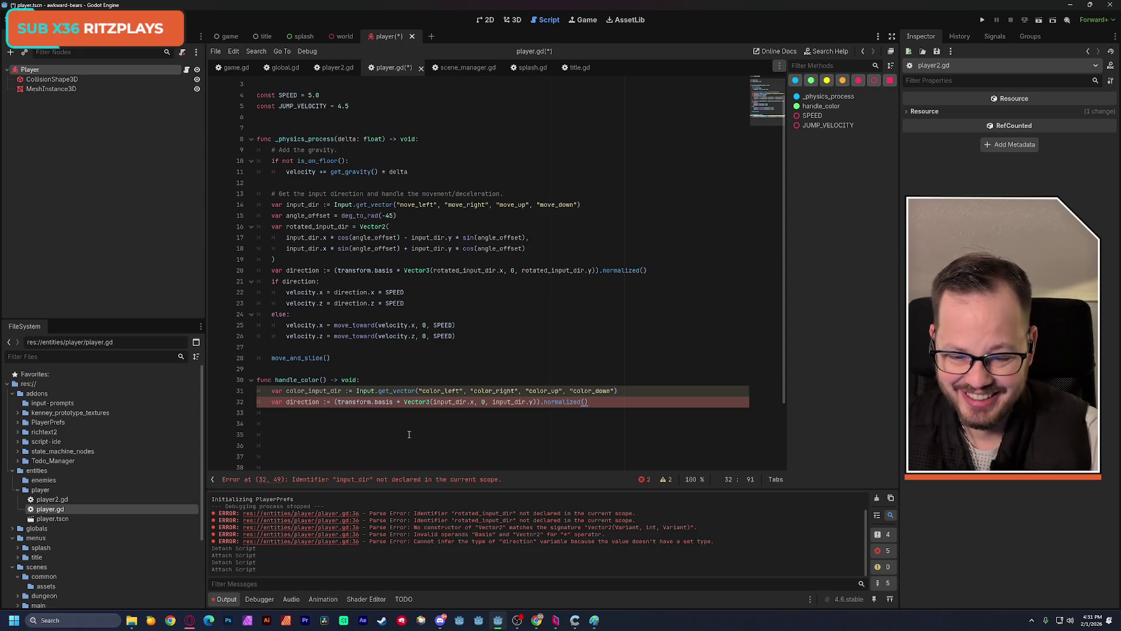
pyautogui.doubleClick(314, 391)
pyautogui.hotkey('ctrl', 'c')
pyautogui.doubleClick(442, 402)
pyautogui.hotkey('ctrl', 'v')
pyautogui.doubleClick(529, 402)
pyautogui.hotkey('ctrl', 'v')
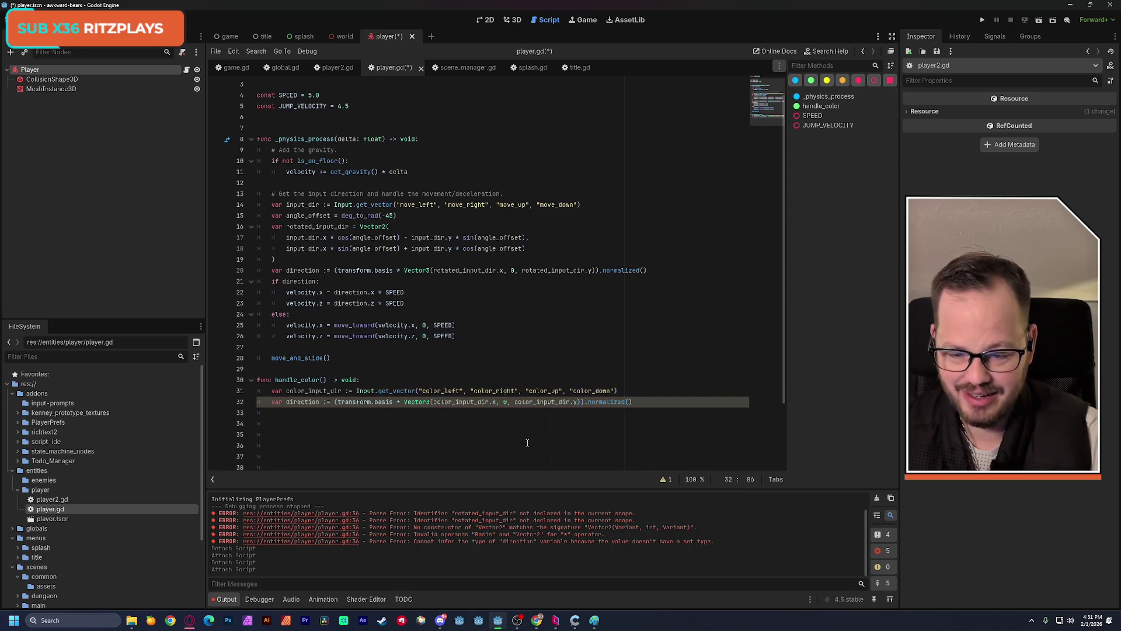
pyautogui.click(422, 433)
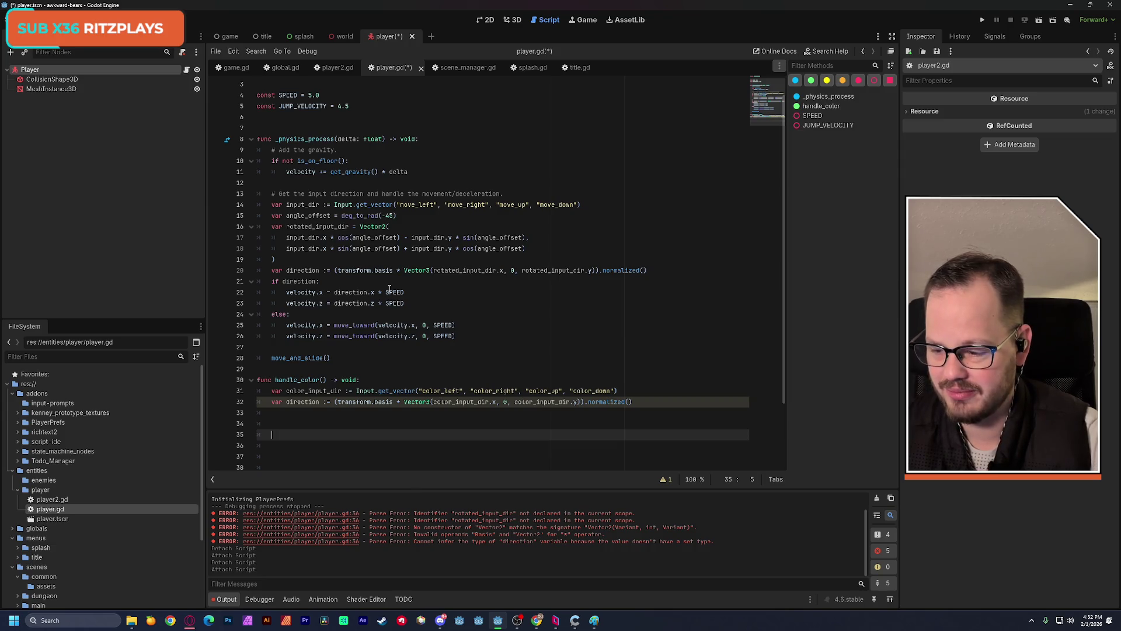
pyautogui.hotkey('ctrl', 's')
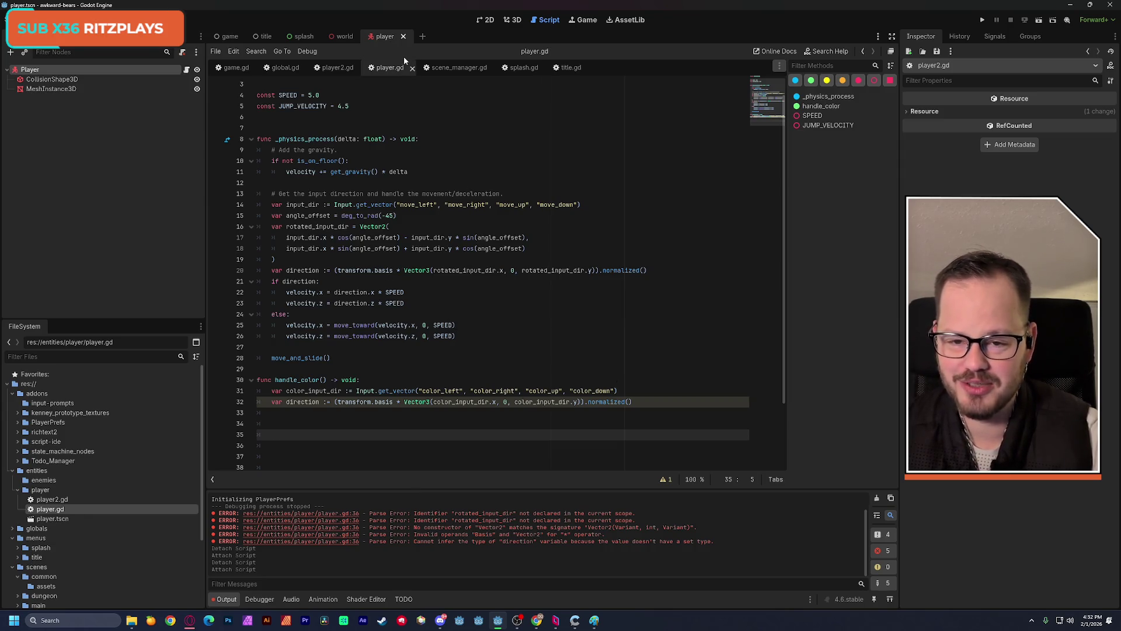
# - Close and delete the temporary player2.gd script from the project
pyautogui.click(353, 68)
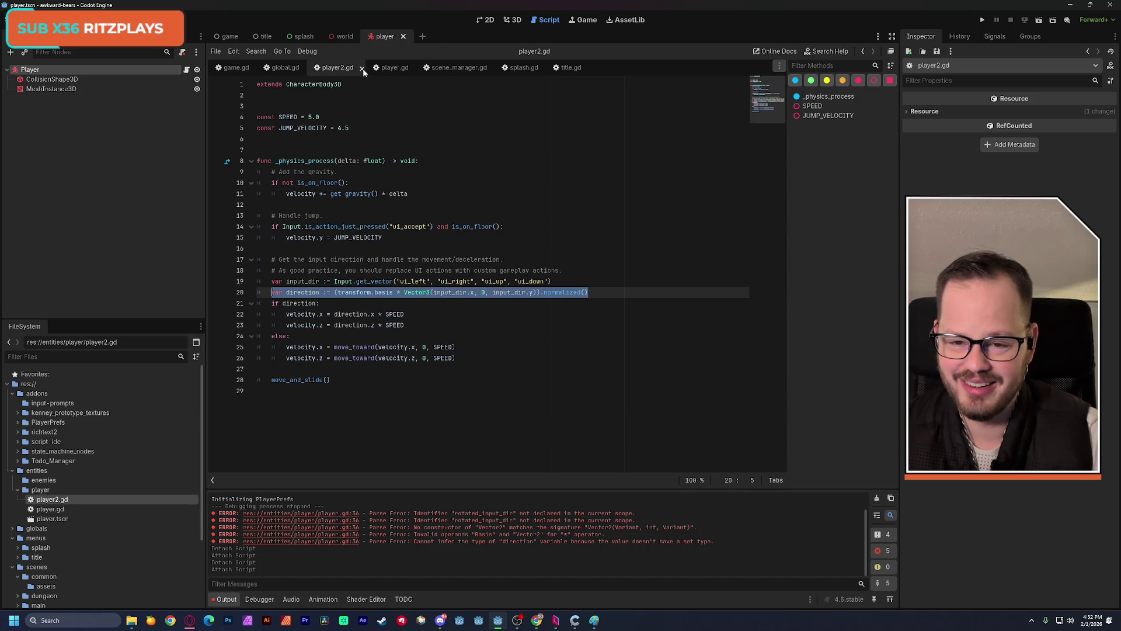
pyautogui.click(362, 68)
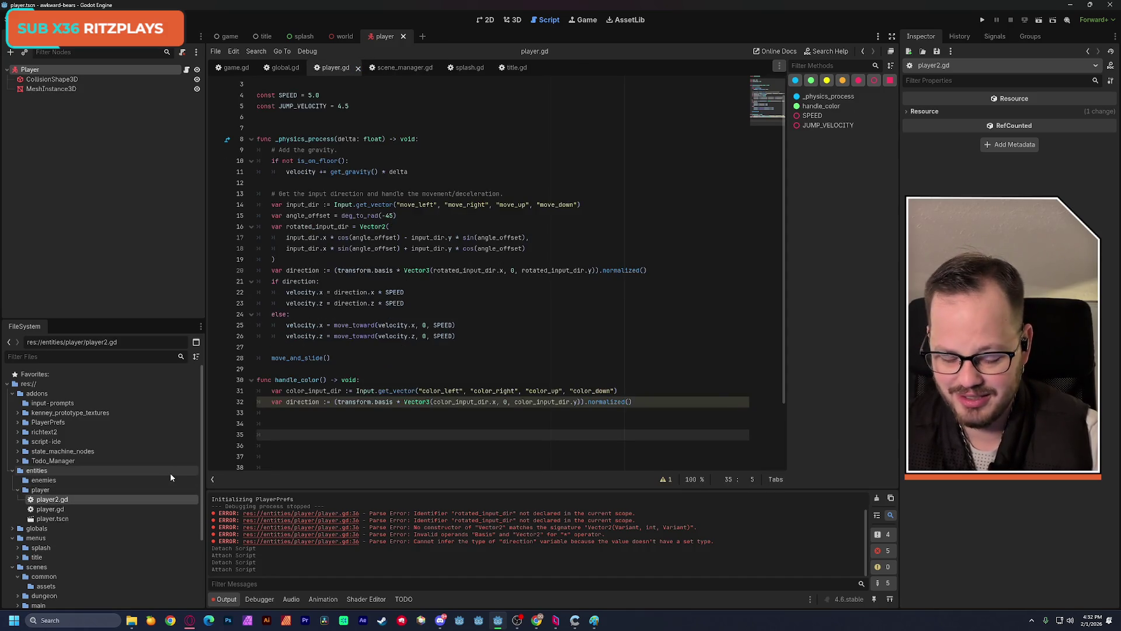
pyautogui.press('Delete')
pyautogui.click(487, 393)
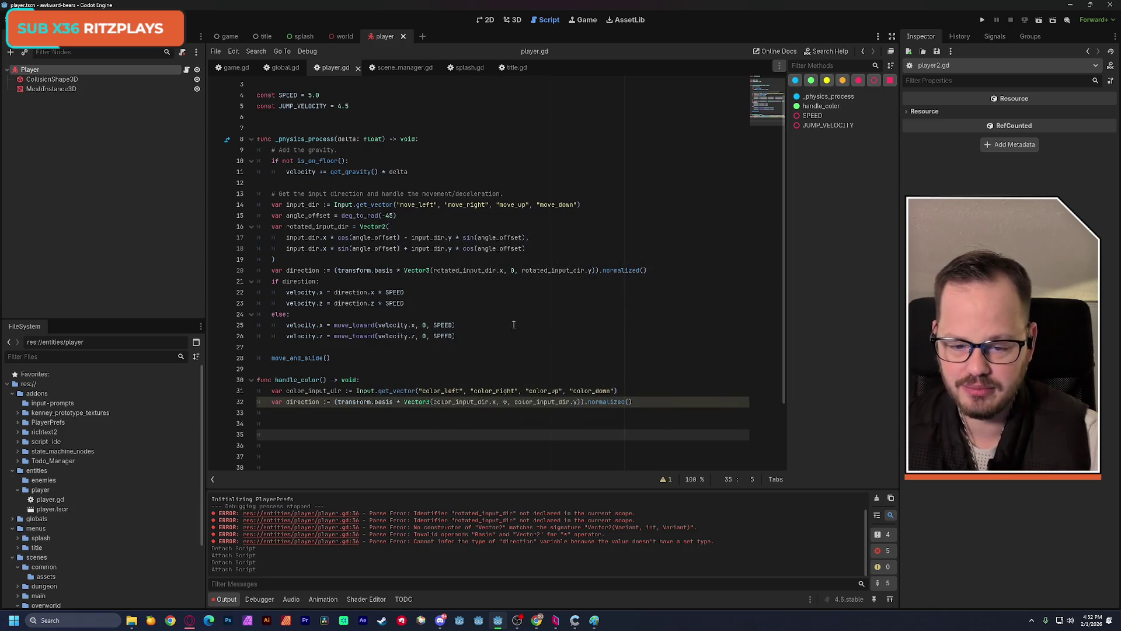
pyautogui.click(388, 411)
# - Add print(direction) to handle_color and save player.gd
pyautogui.write('print(')
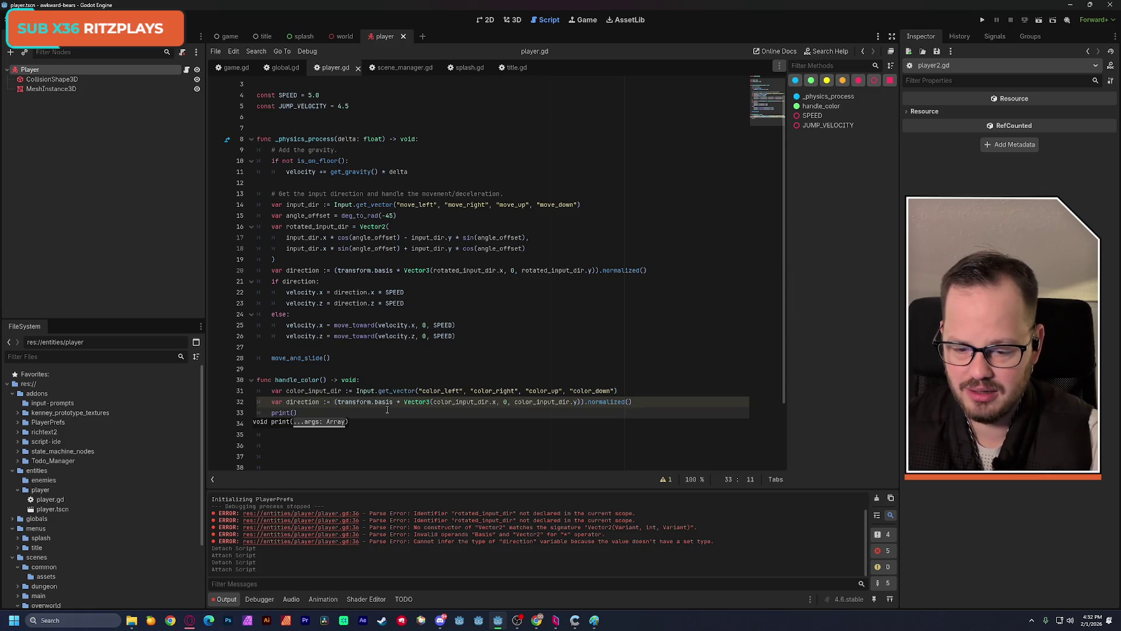
pyautogui.press('Escape')
pyautogui.write('direction)')
pyautogui.hotkey('ctrl', 's')
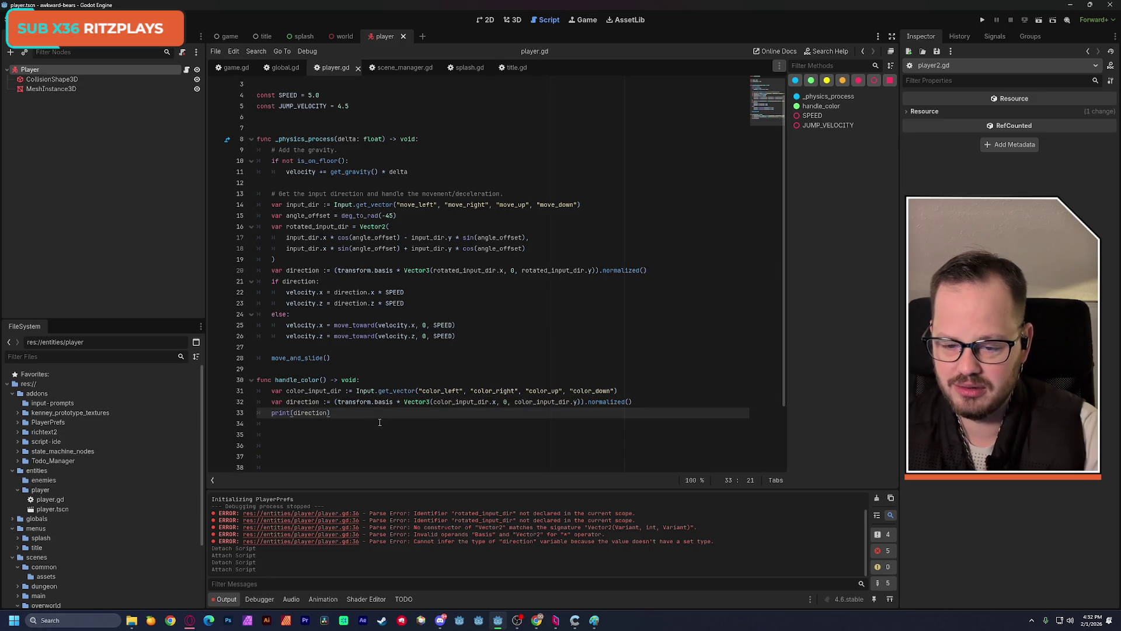
# - Call handle_color() on a new line after move_and_slide(), then run the world scene
pyautogui.moveTo(276, 380); pyautogui.dragTo(328, 380)
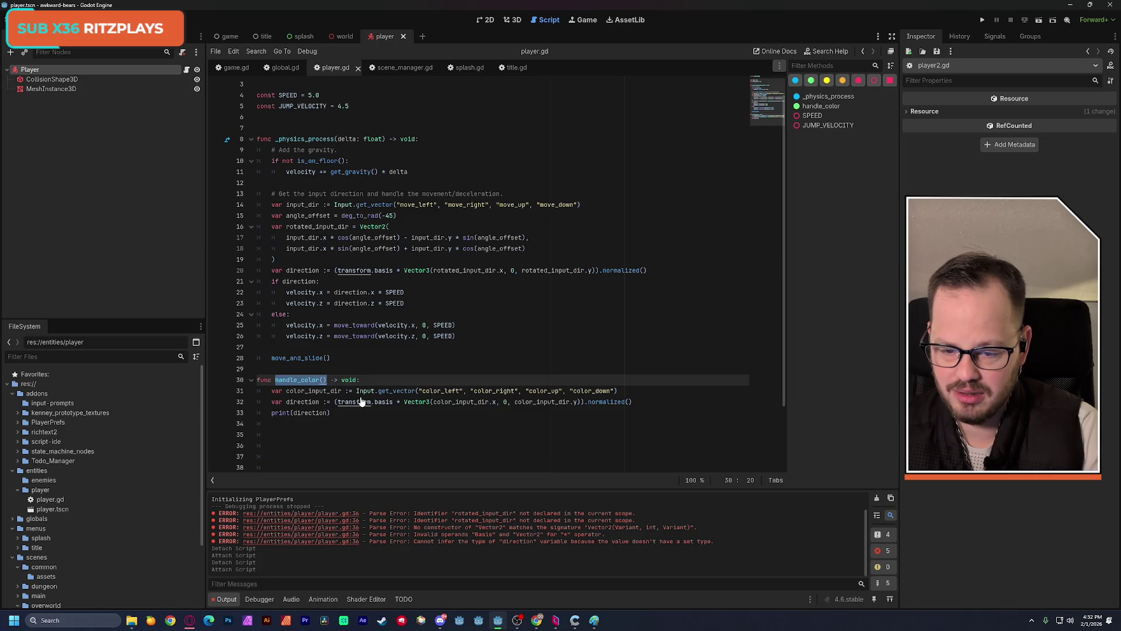
pyautogui.click(351, 358)
pyautogui.press('Return')
pyautogui.press('Return')
pyautogui.hotkey('ctrl', 'v')
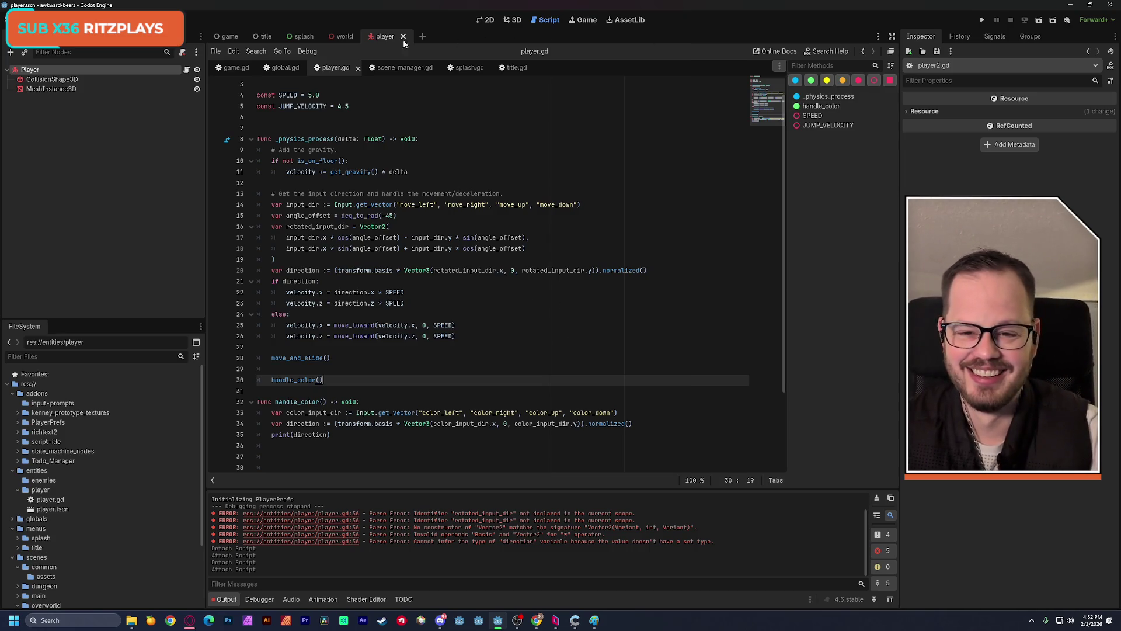
pyautogui.click(344, 36)
pyautogui.click(1039, 21)
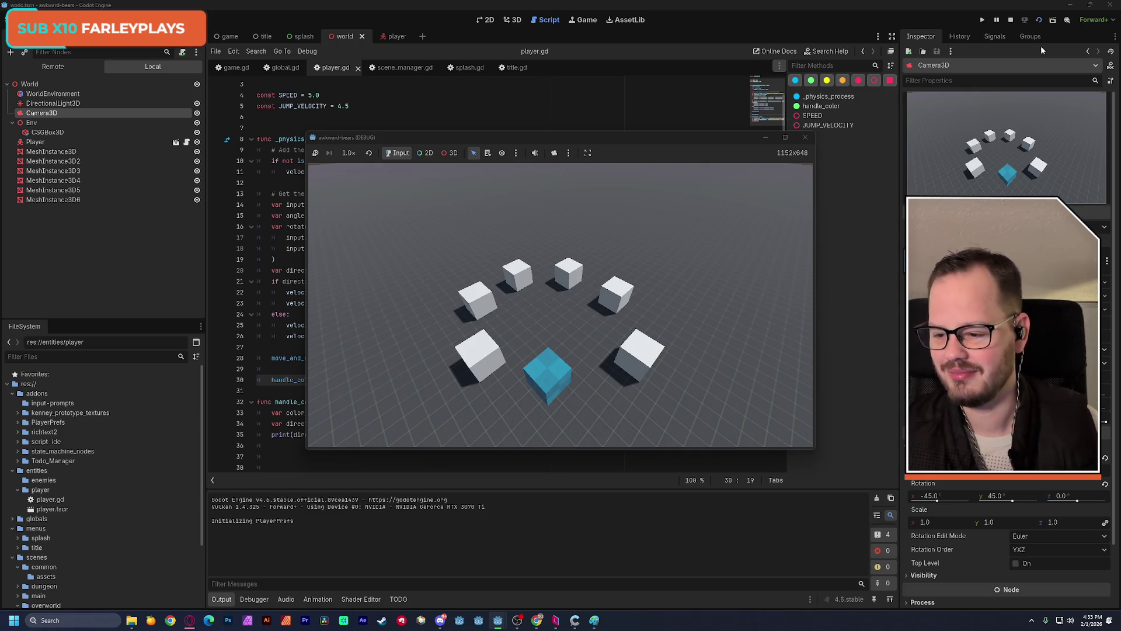
# - Stop the running game after watching the player cube move
pyautogui.click(815, 138)
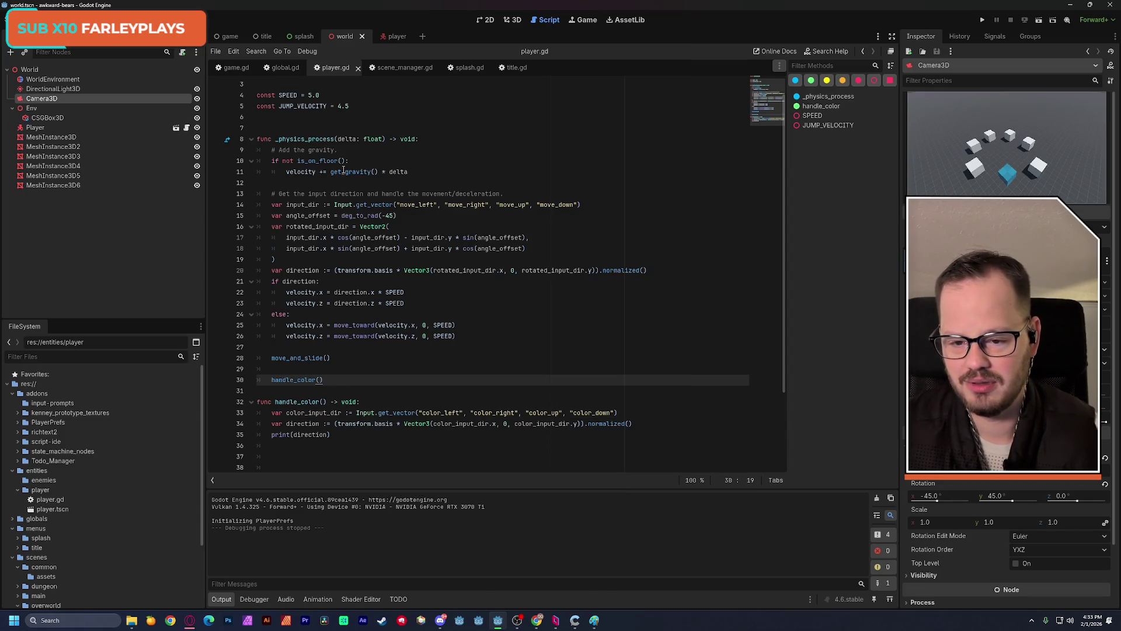
# - Reattach player.gd to the Player node by dragging it onto the scene tree, then run the world scene
pyautogui.click(434, 160)
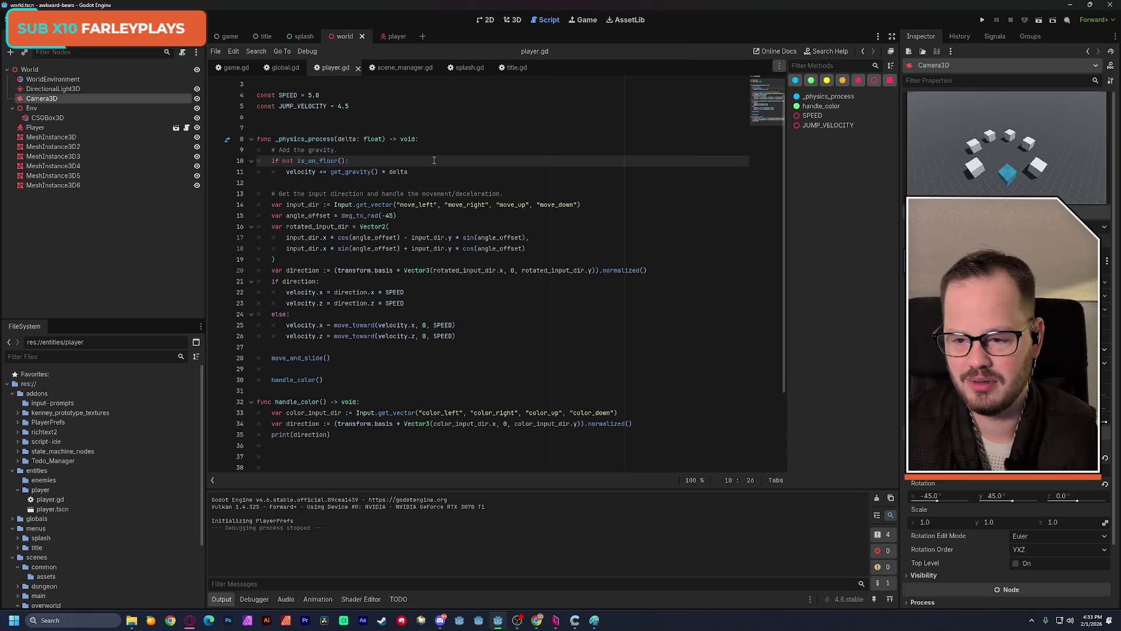
pyautogui.click(391, 35)
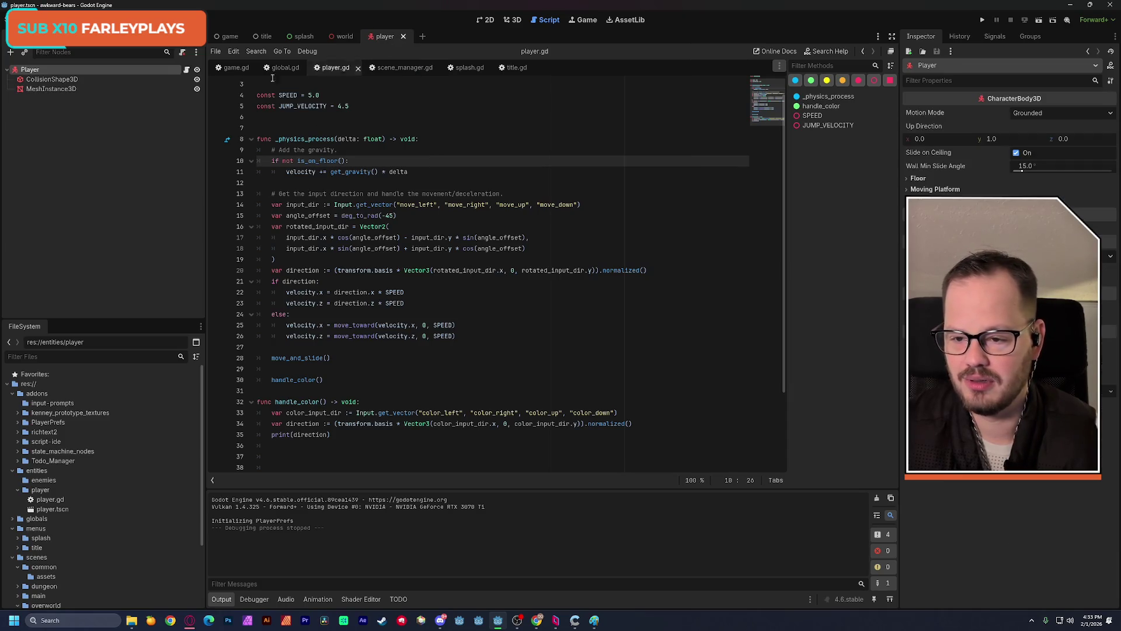
pyautogui.click(58, 80)
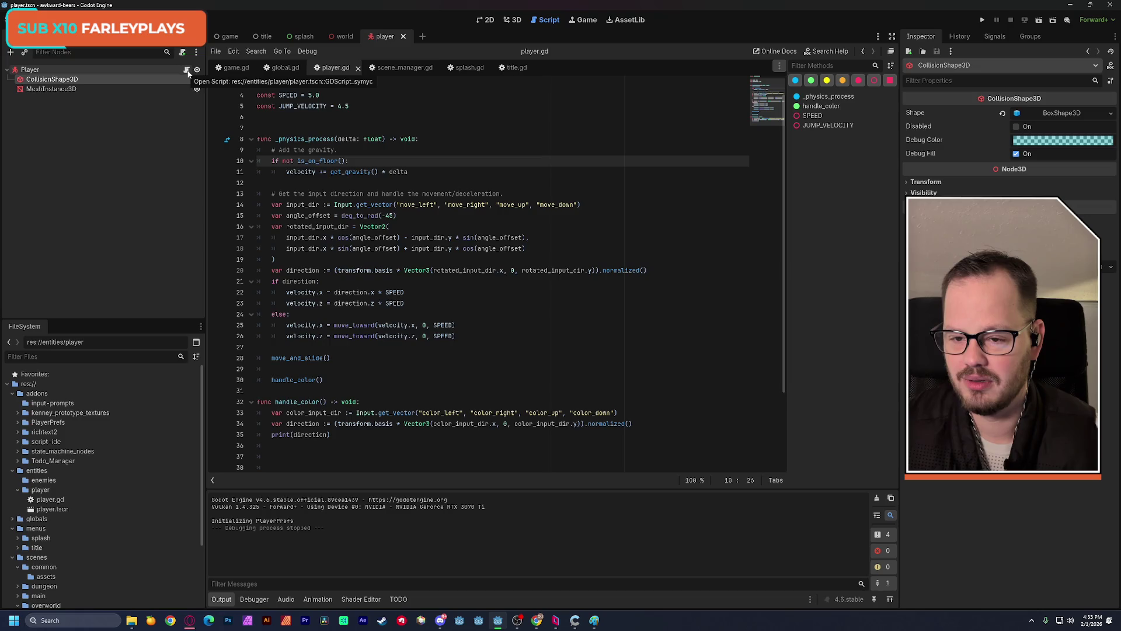
pyautogui.click(148, 70)
pyautogui.click(182, 52)
pyautogui.moveTo(64, 499); pyautogui.dragTo(88, 70)
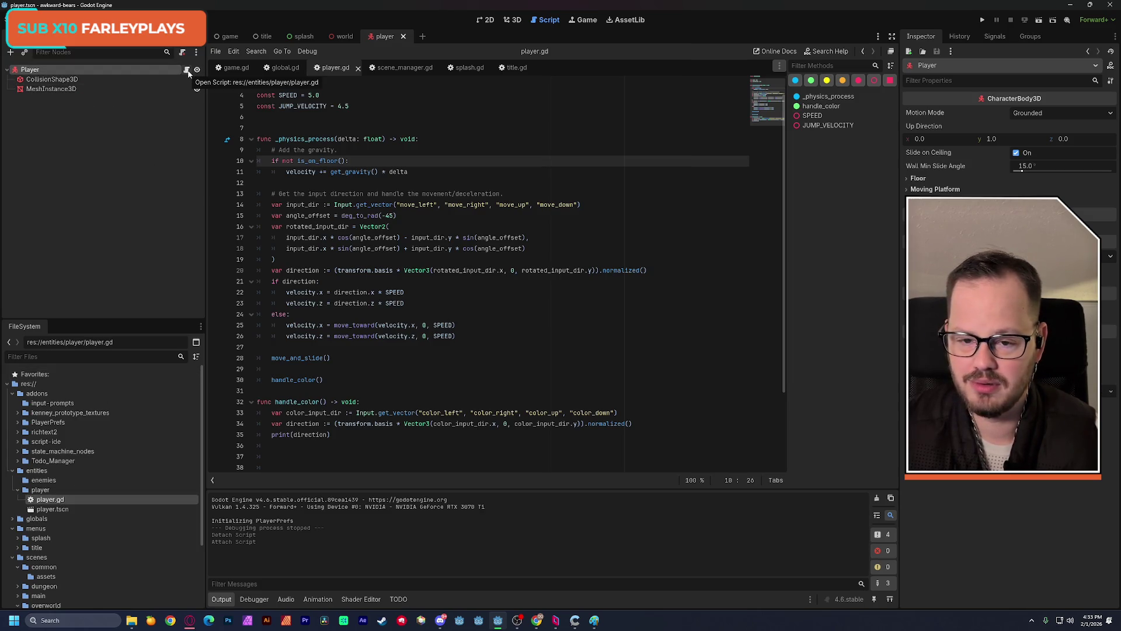
pyautogui.click(341, 37)
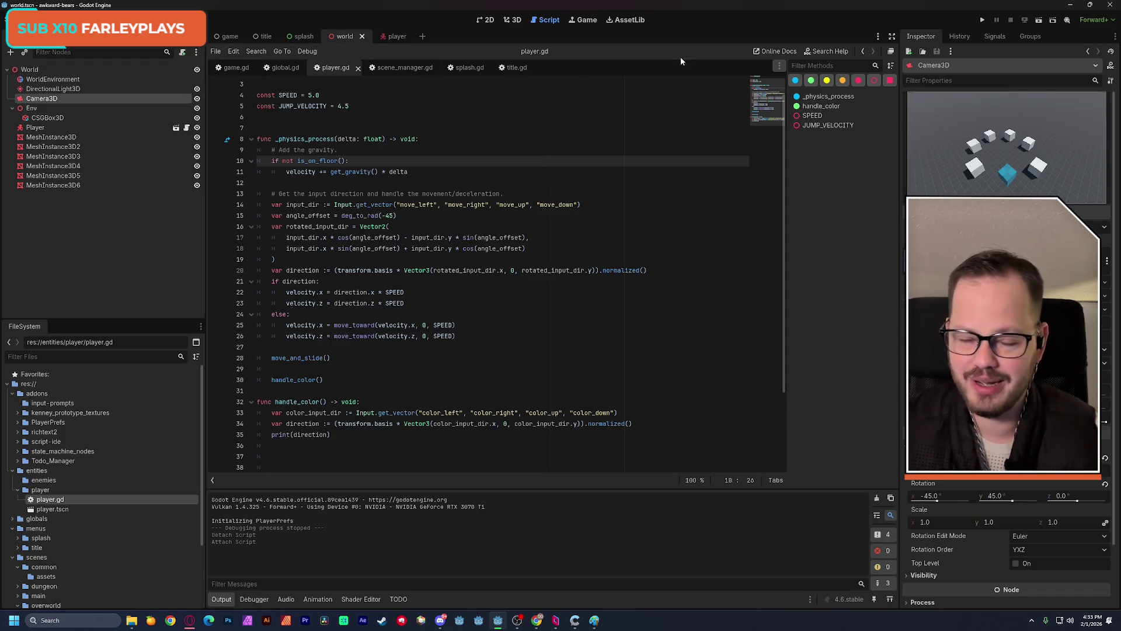
pyautogui.click(1040, 21)
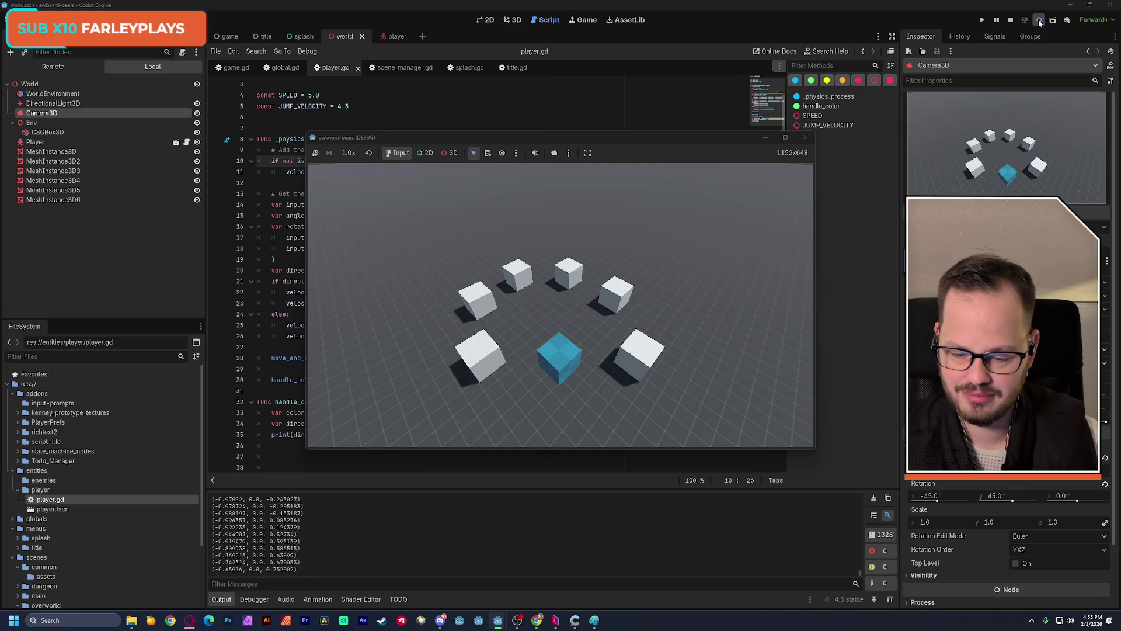
# - Stop the game after watching handle_color print direction vectors in Output
pyautogui.click(1039, 22)
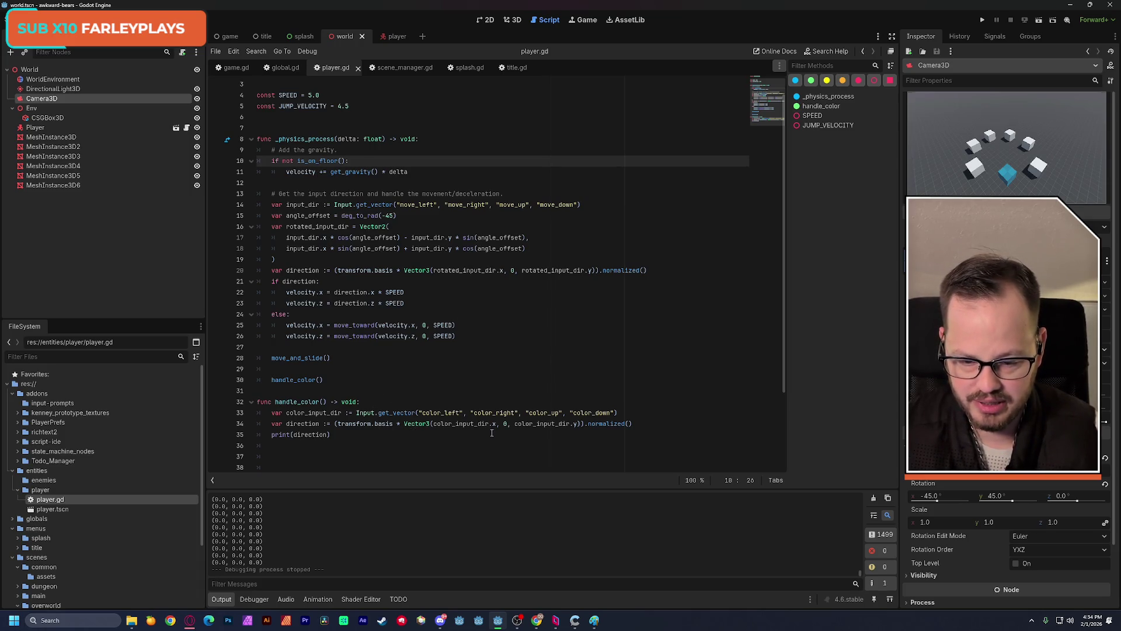
# - On line 34, change Vector3 to Vector2 and delete its middle 0 argument
pyautogui.scroll(-3, 426, 419)
pyautogui.click(405, 374)
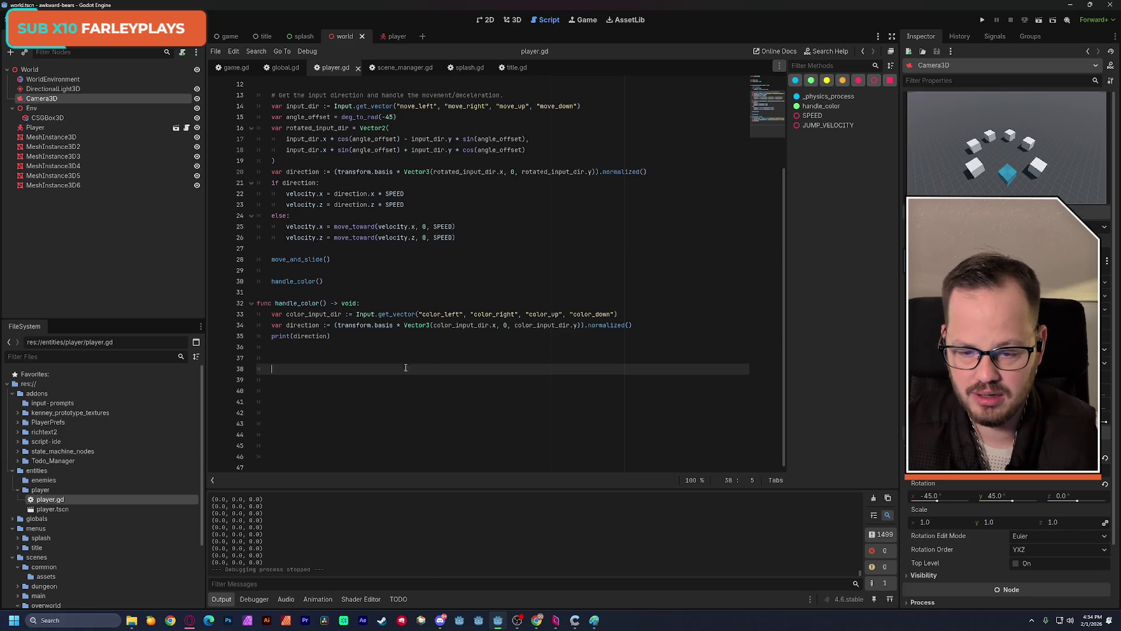
pyautogui.click(430, 326)
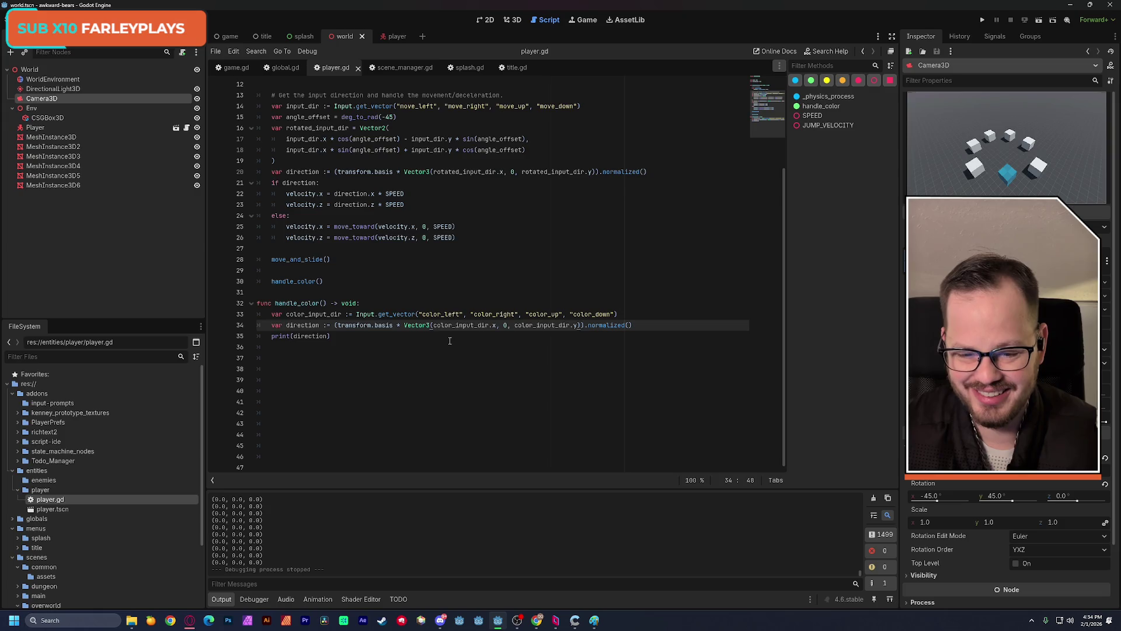
pyautogui.press('BackSpace')
pyautogui.write('2')
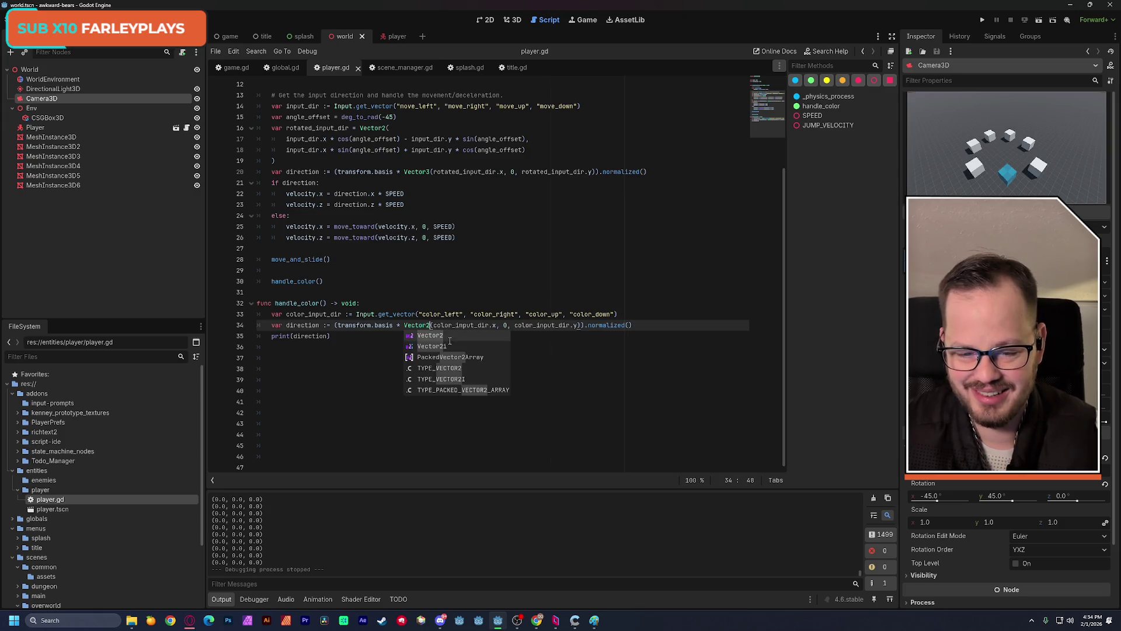
pyautogui.click(512, 327)
pyautogui.press('BackSpace')
pyautogui.press('BackSpace')
pyautogui.press('BackSpace')
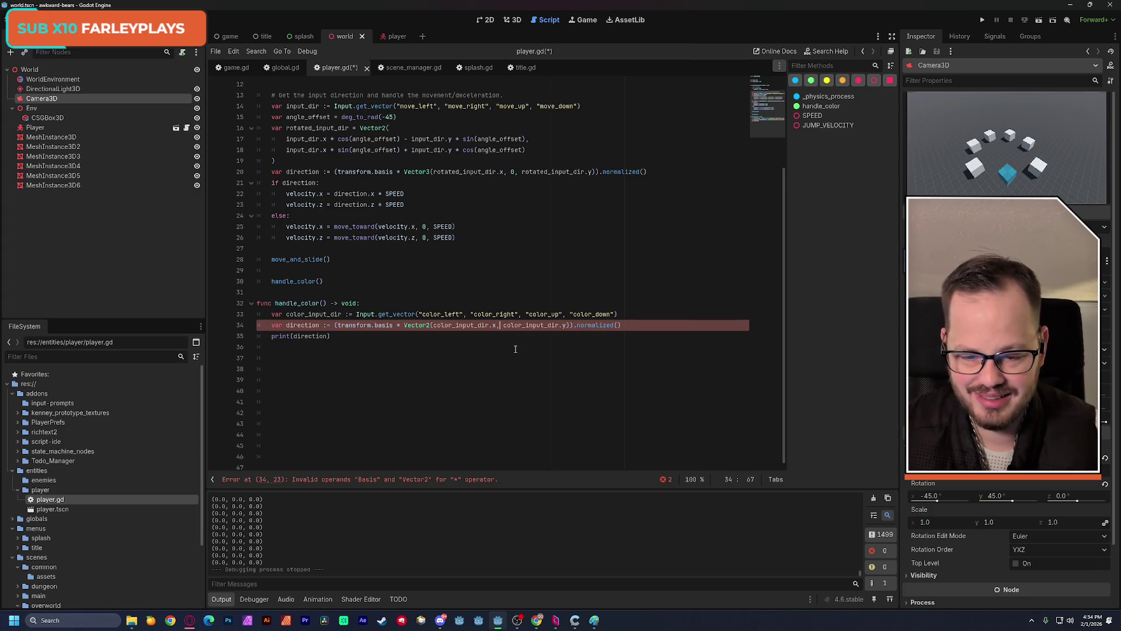
# - Remove the 'transform.basis *' multiplication and extra parenthesis, save player.gd, and rerun the scene
pyautogui.doubleClick(352, 325)
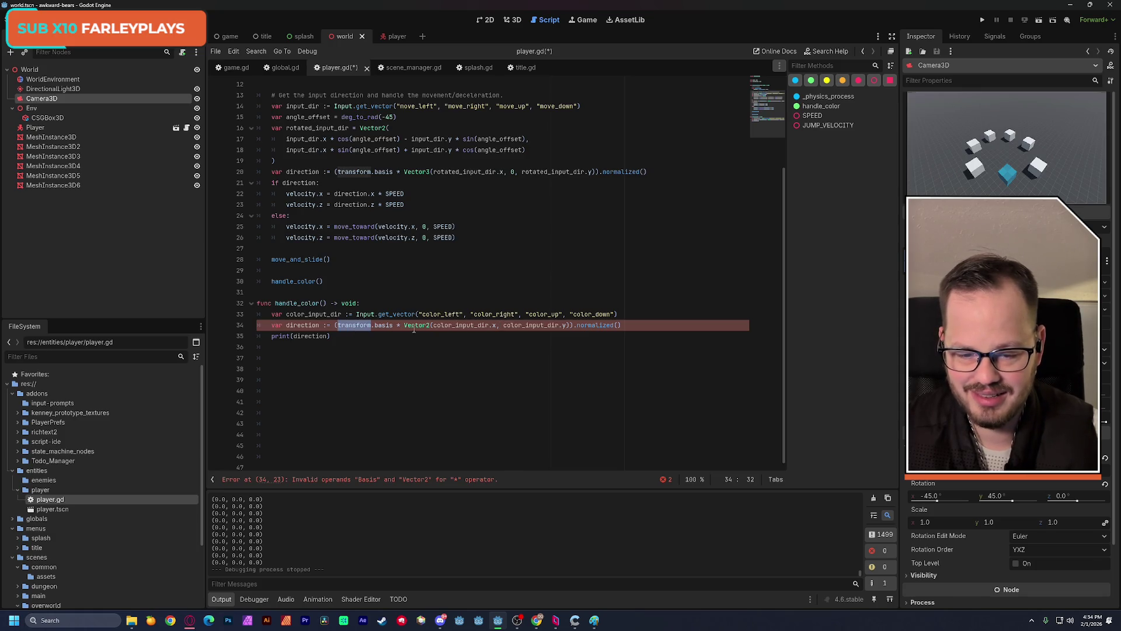
pyautogui.click(505, 328)
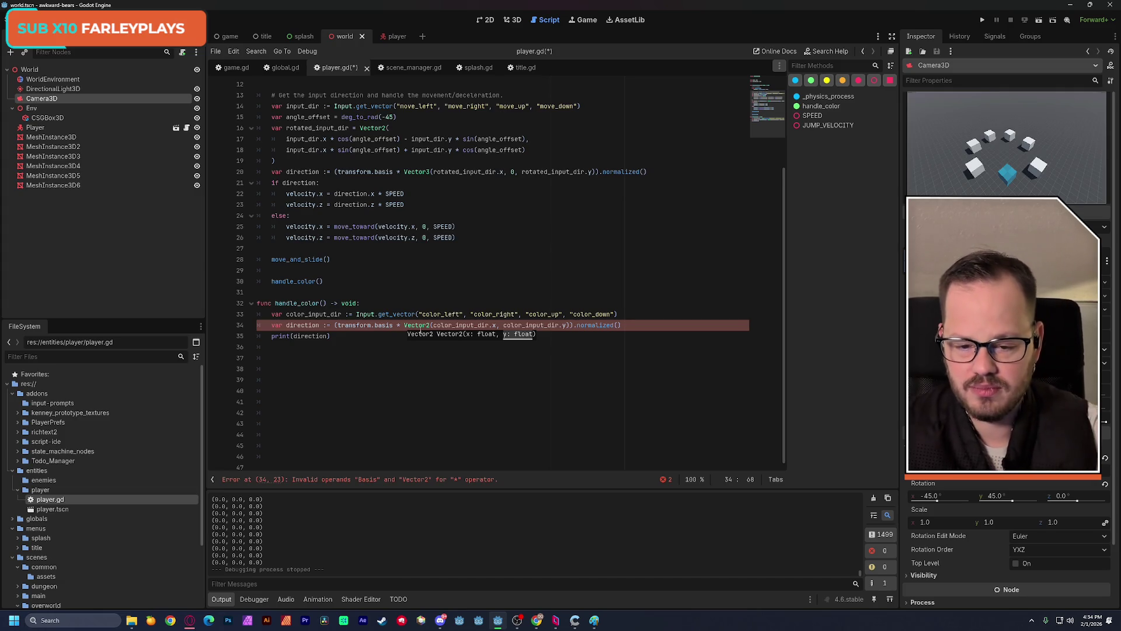
pyautogui.click(403, 325)
pyautogui.moveTo(403, 326); pyautogui.dragTo(334, 325)
pyautogui.press('BackSpace')
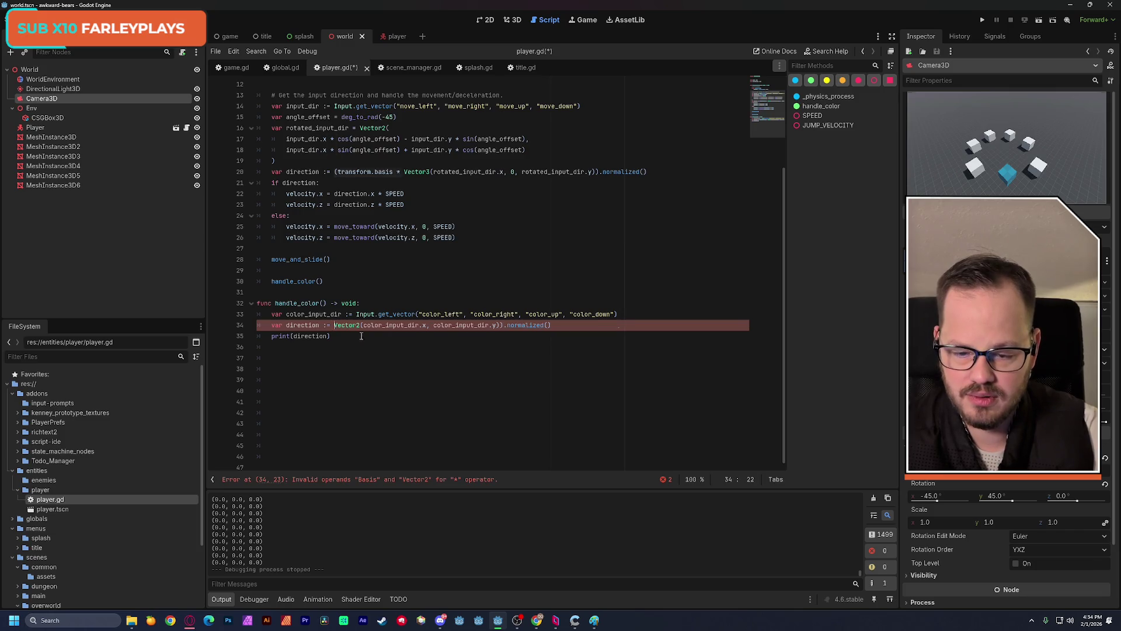
pyautogui.click(499, 325)
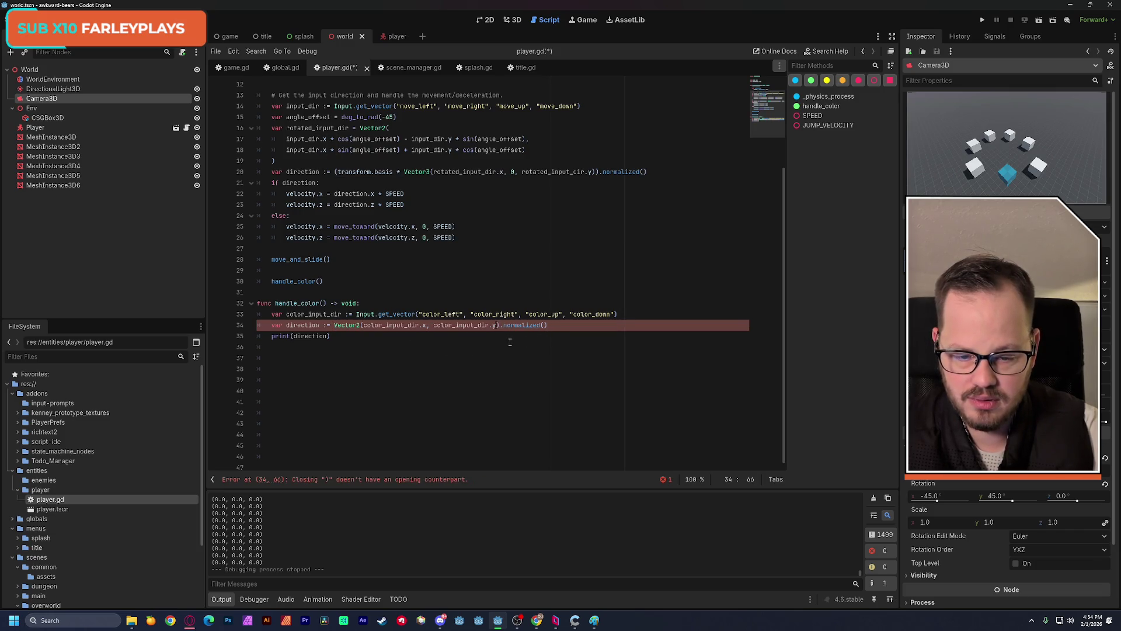
pyautogui.press('BackSpace')
pyautogui.hotkey('ctrl', 's')
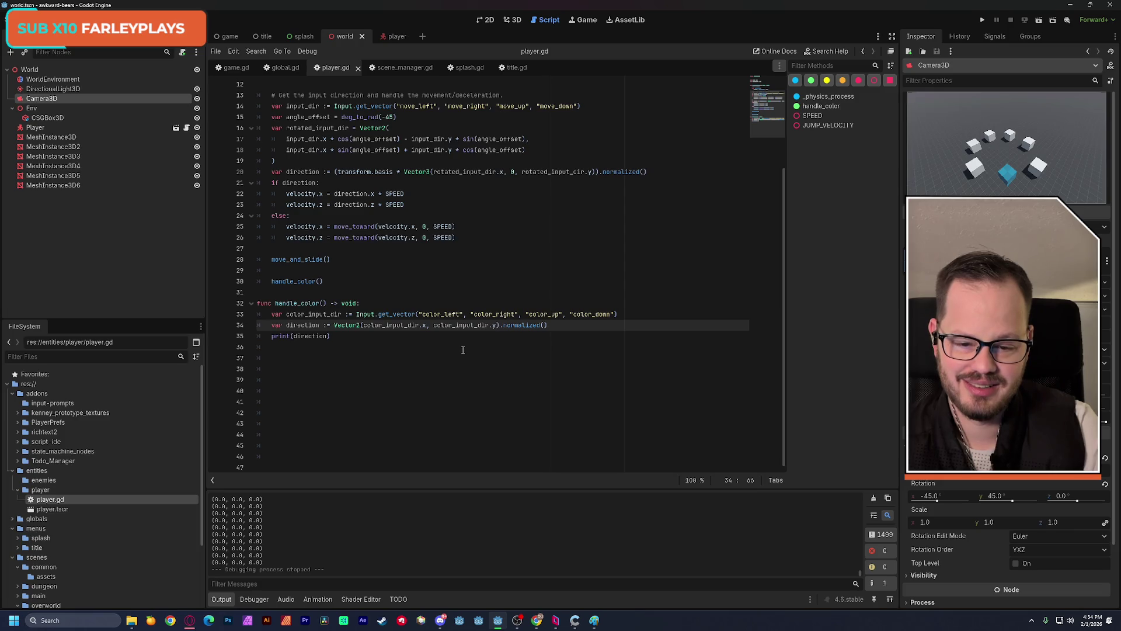
pyautogui.click(1039, 20)
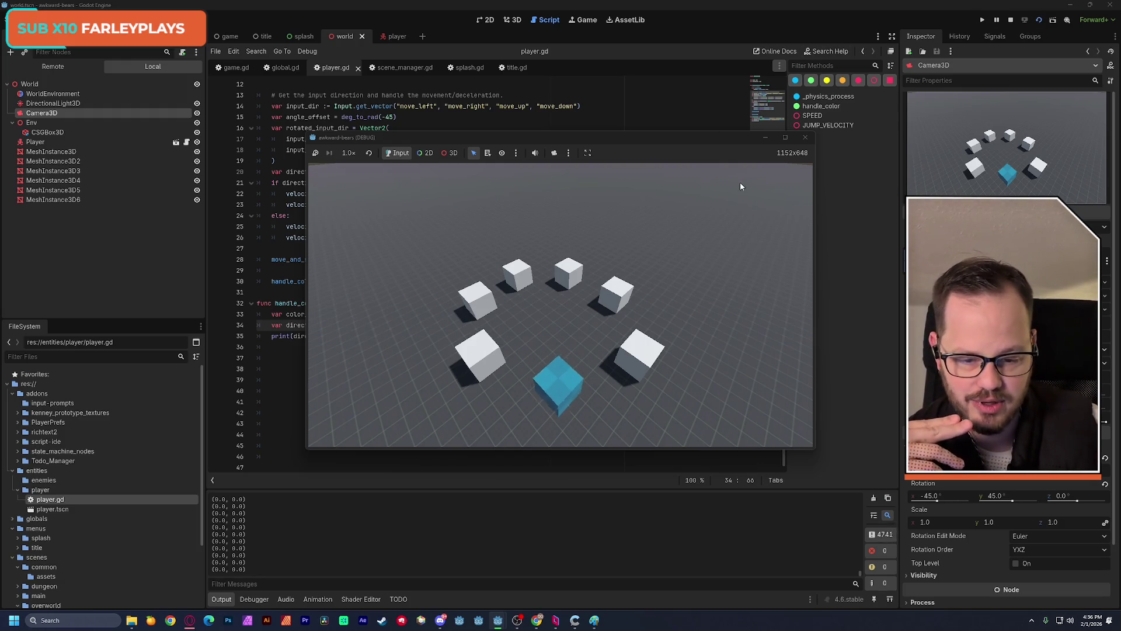
# - Stop the running game after checking that handle_color prints 2D direction vectors
pyautogui.click(805, 136)
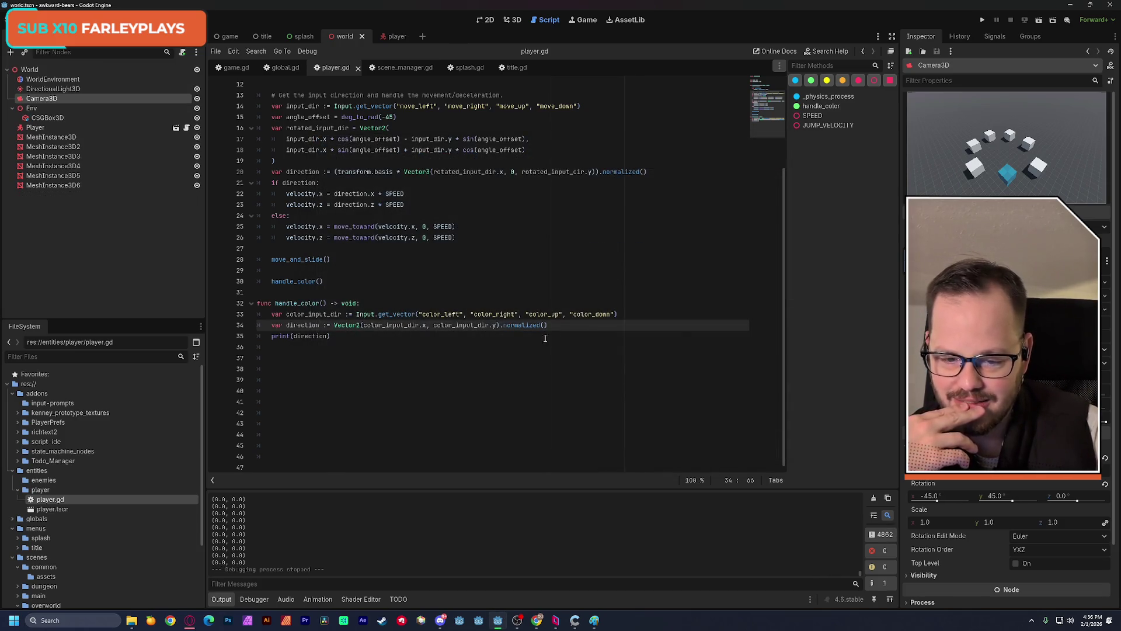
# - Put the caret at the end of the print line on line 35, then switch to Discord
pyautogui.click(384, 338)
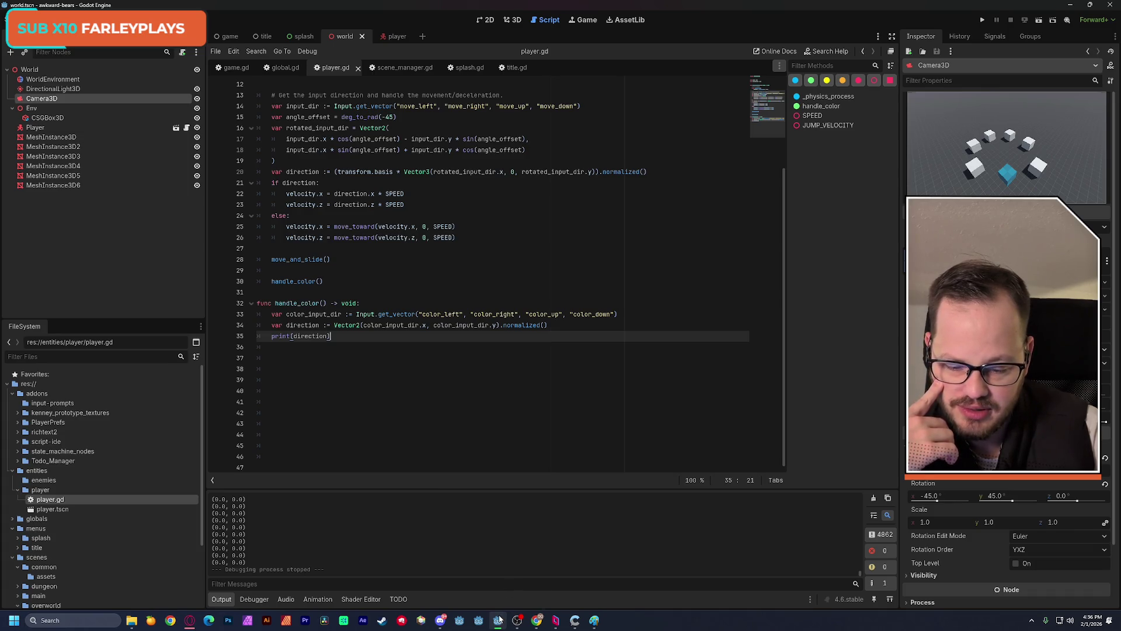
pyautogui.click(440, 620)
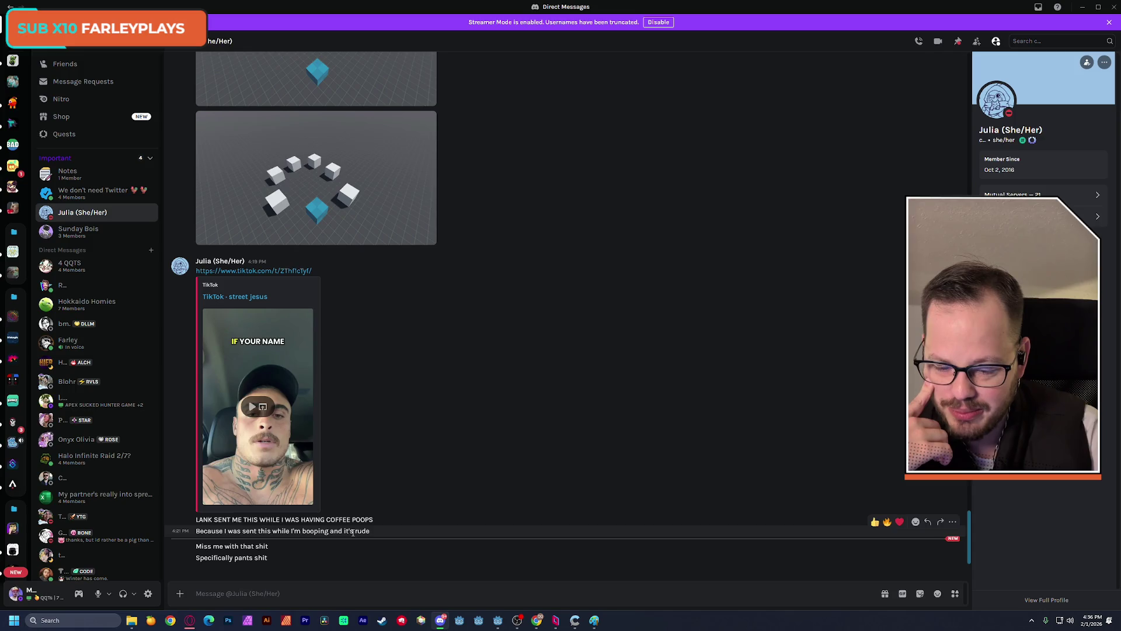
# - Maximize Discord and view the two cat photos and the dog photo full-size
pyautogui.hotkey('alt', 'Tab')
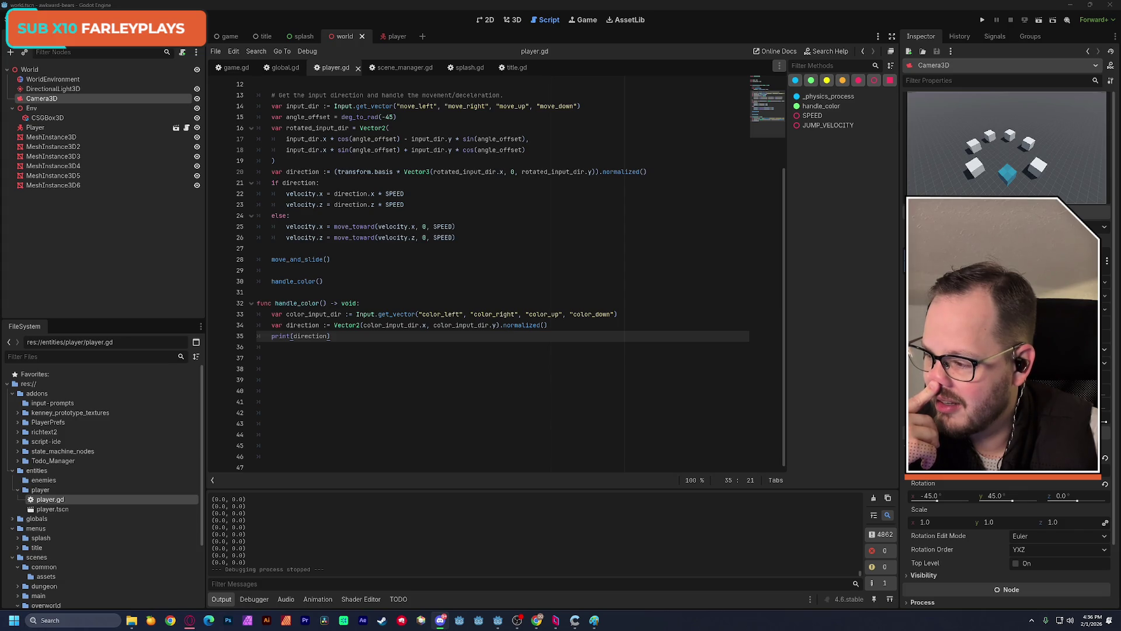
pyautogui.hotkey('alt', 'Tab')
pyautogui.doubleClick(362, 93)
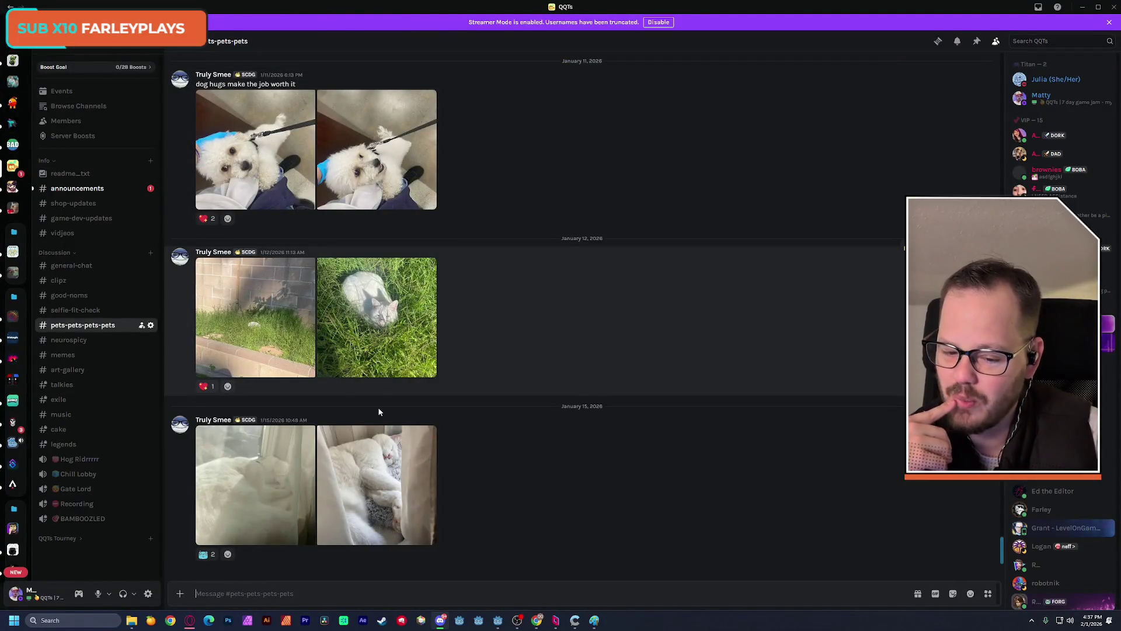
pyautogui.click(359, 451)
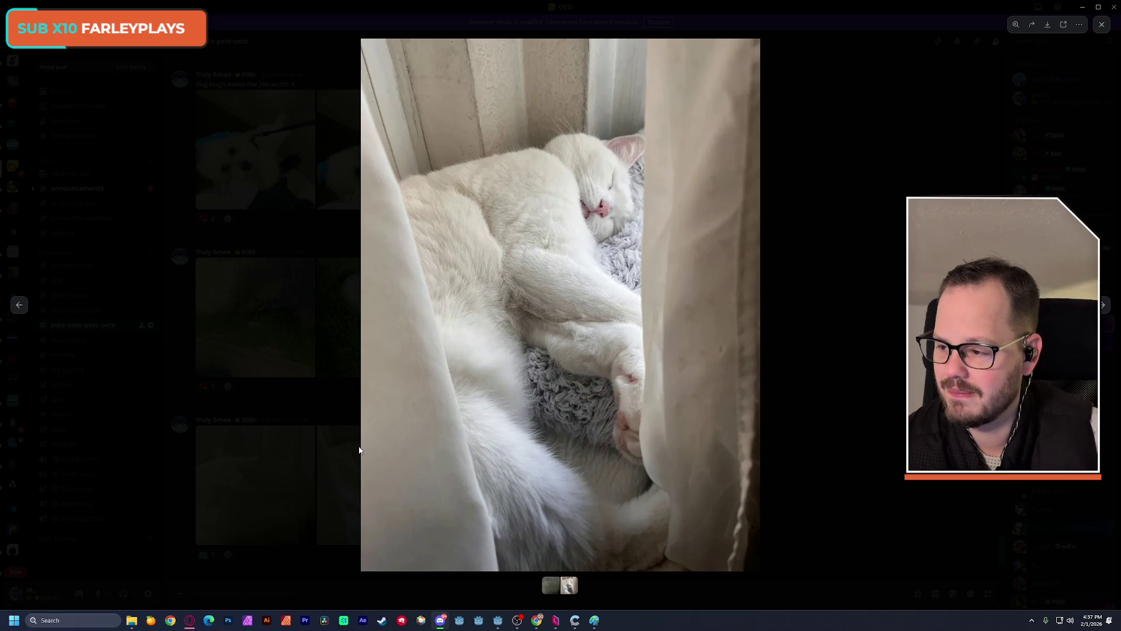
pyautogui.click(359, 449)
pyautogui.click(418, 292)
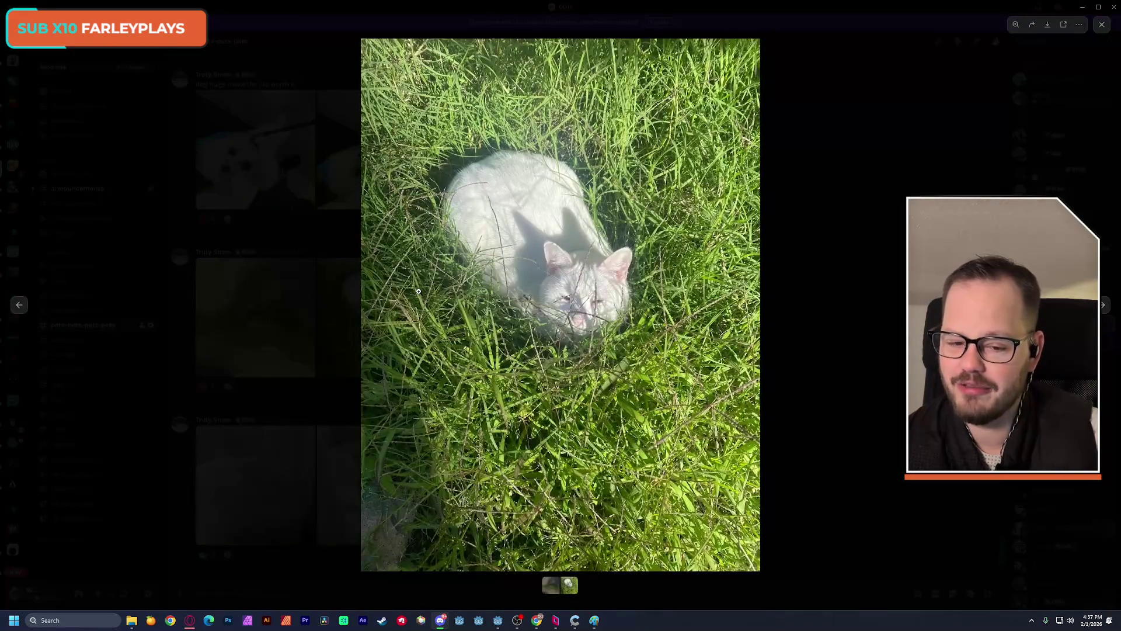
pyautogui.click(418, 290)
pyautogui.click(394, 193)
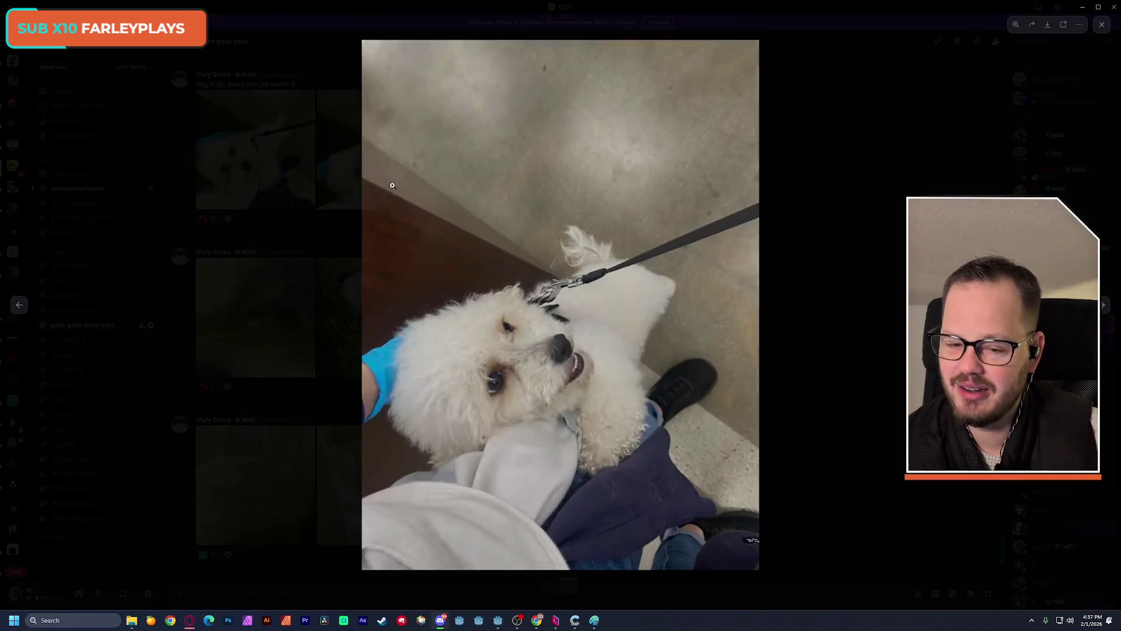
pyautogui.click(401, 233)
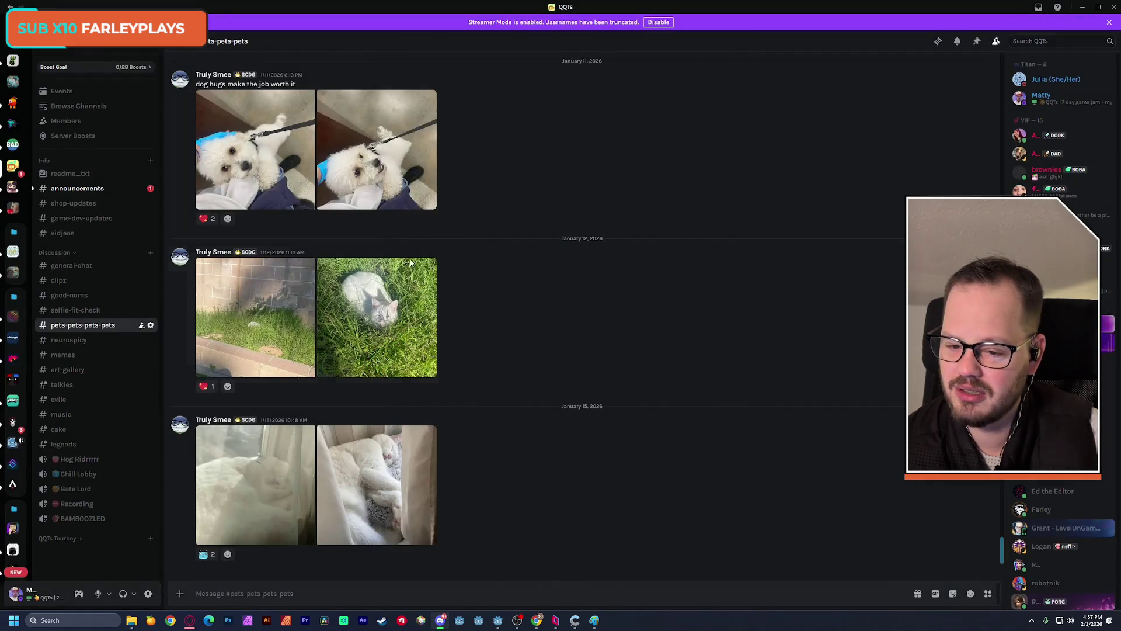
# - Scroll up the chat and view the black dog and chinchilla photos full-size
pyautogui.scroll(2, 443, 268)
pyautogui.scroll(3, 484, 298)
pyautogui.click(336, 272)
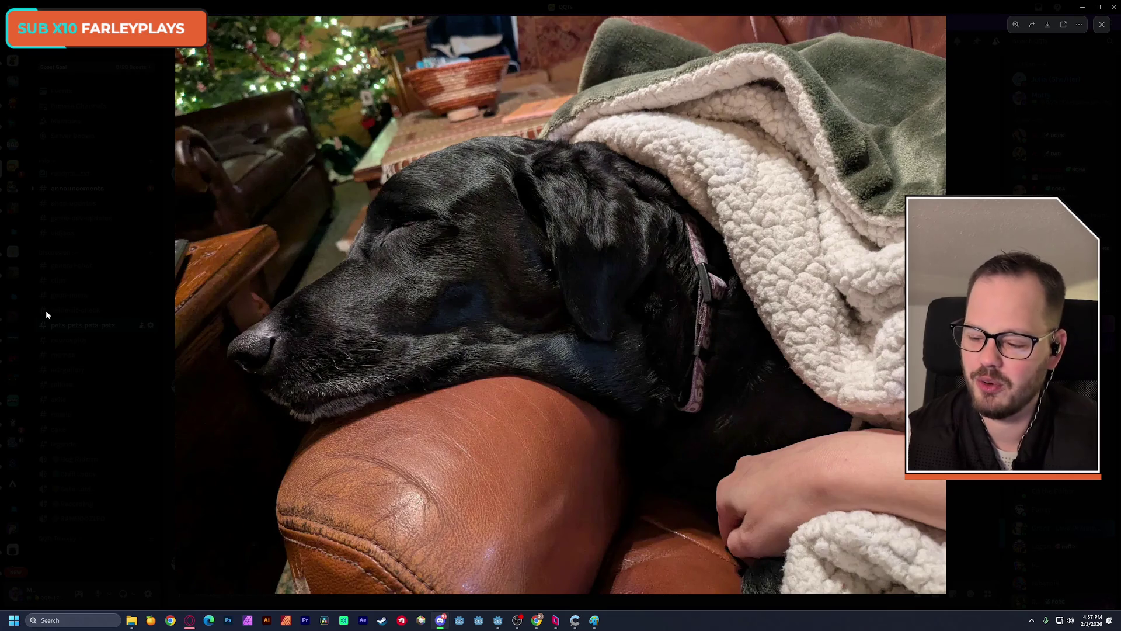
pyautogui.click(109, 202)
pyautogui.scroll(3, 451, 343)
pyautogui.scroll(3, 451, 343)
pyautogui.scroll(5, 451, 344)
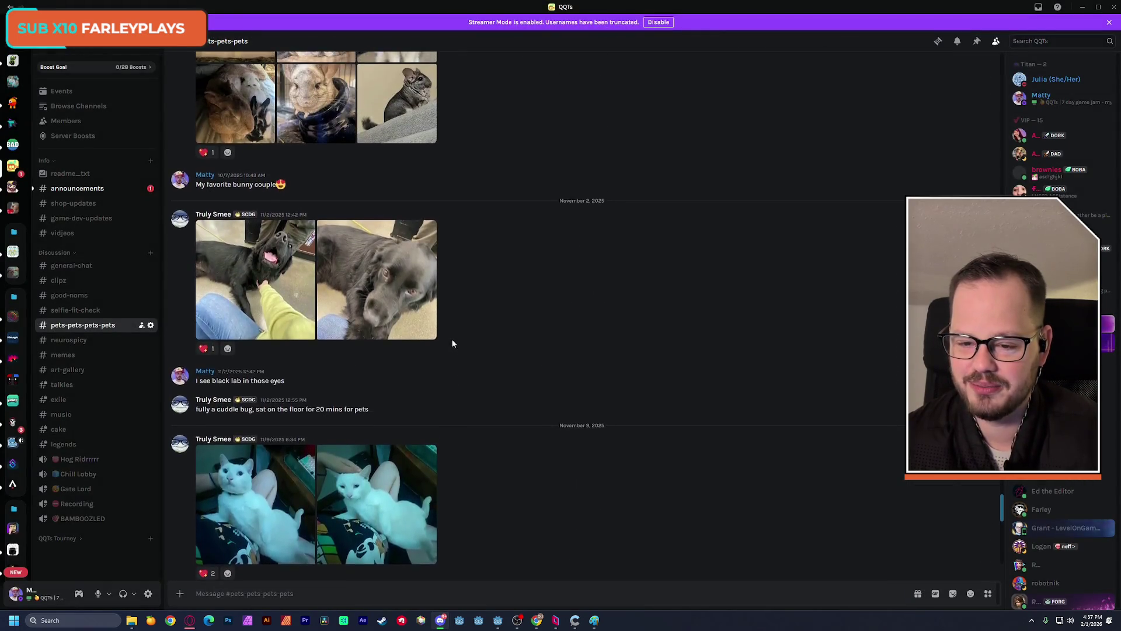
pyautogui.scroll(3, 451, 338)
pyautogui.scroll(-1, 451, 338)
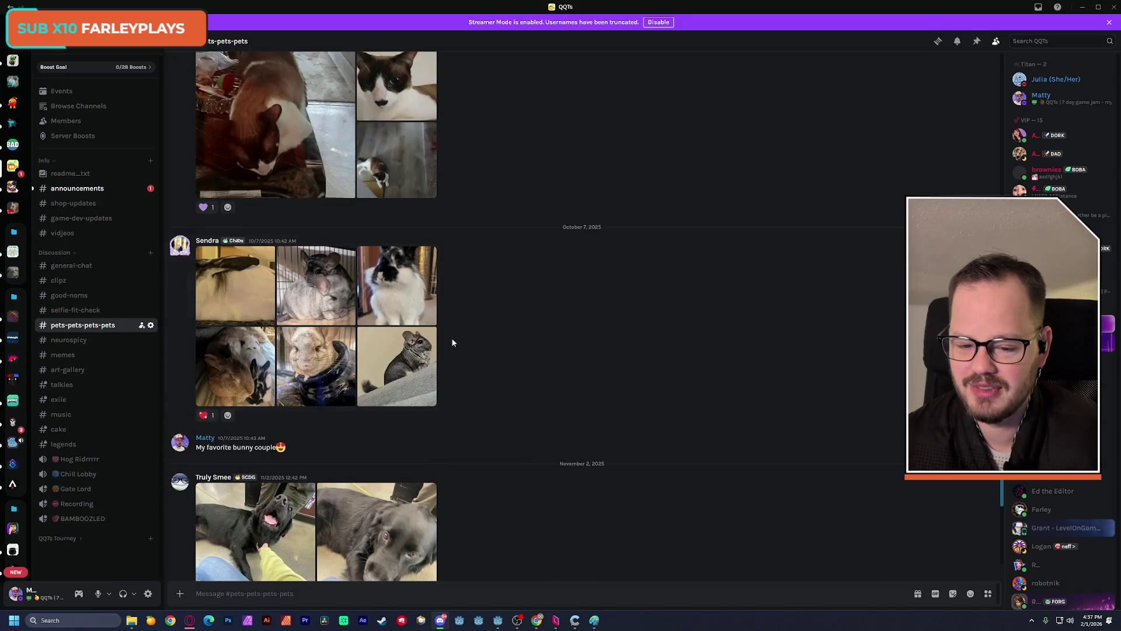
pyautogui.click(298, 354)
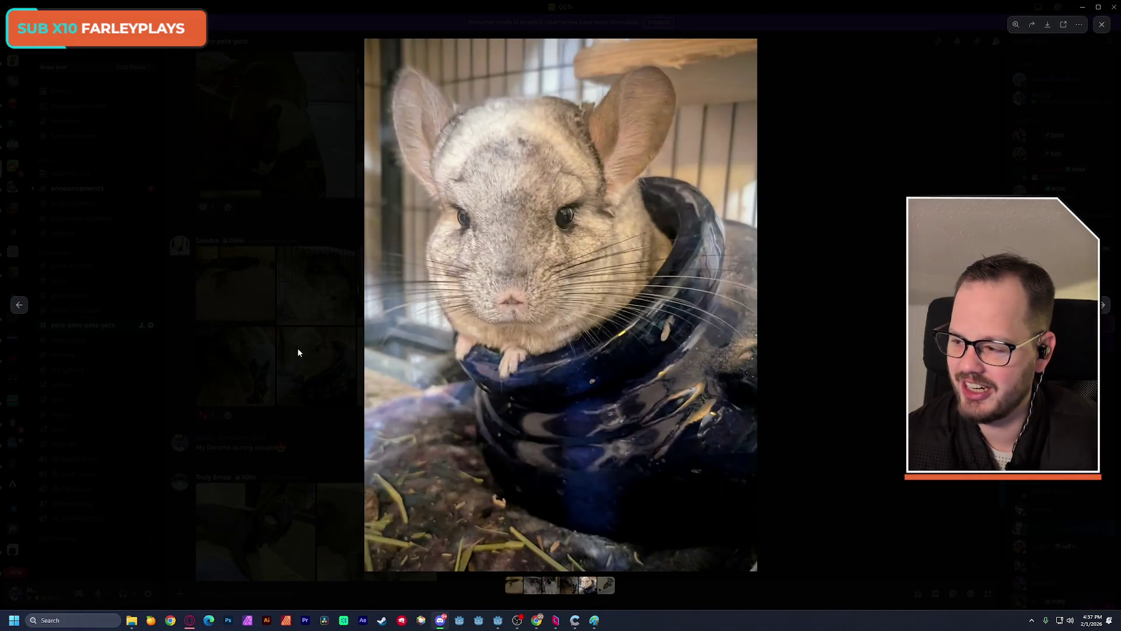
pyautogui.click(298, 352)
# - View the litter-box cat photo, close the image viewer, and return to Godot
pyautogui.scroll(4, 355, 350)
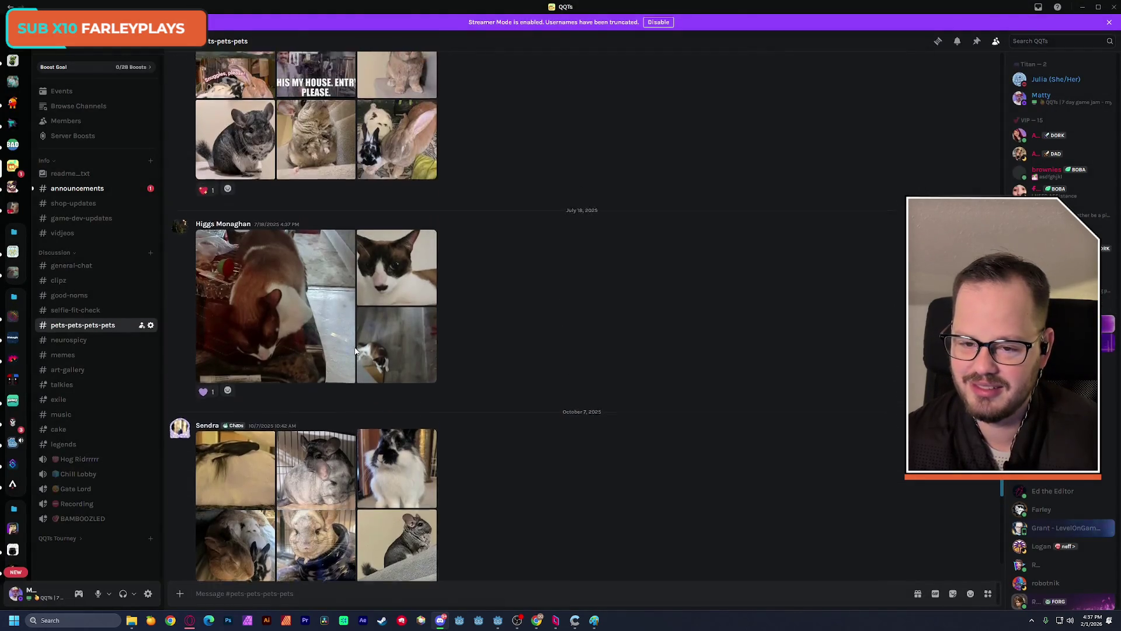
pyautogui.scroll(3, 355, 351)
pyautogui.scroll(5, 355, 351)
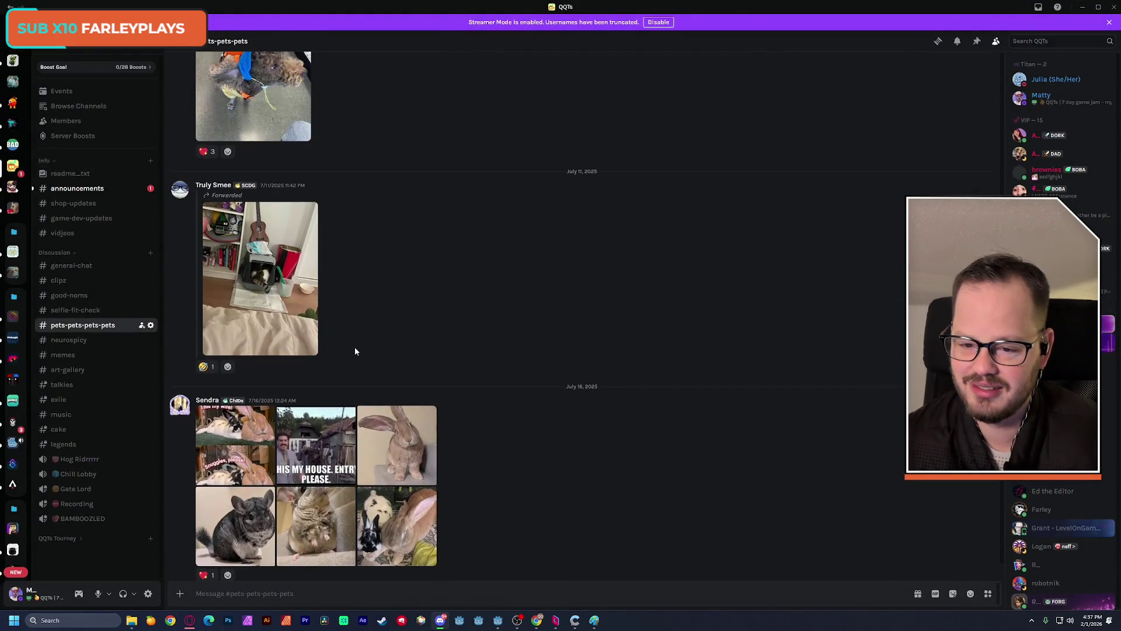
pyautogui.click(281, 289)
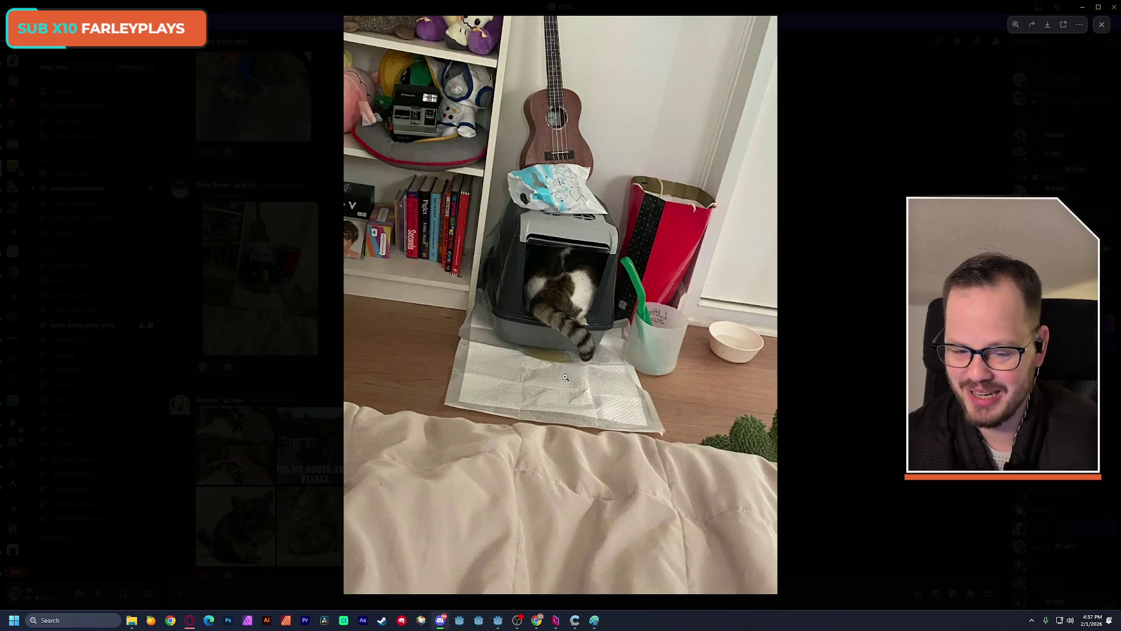
pyautogui.press('Escape')
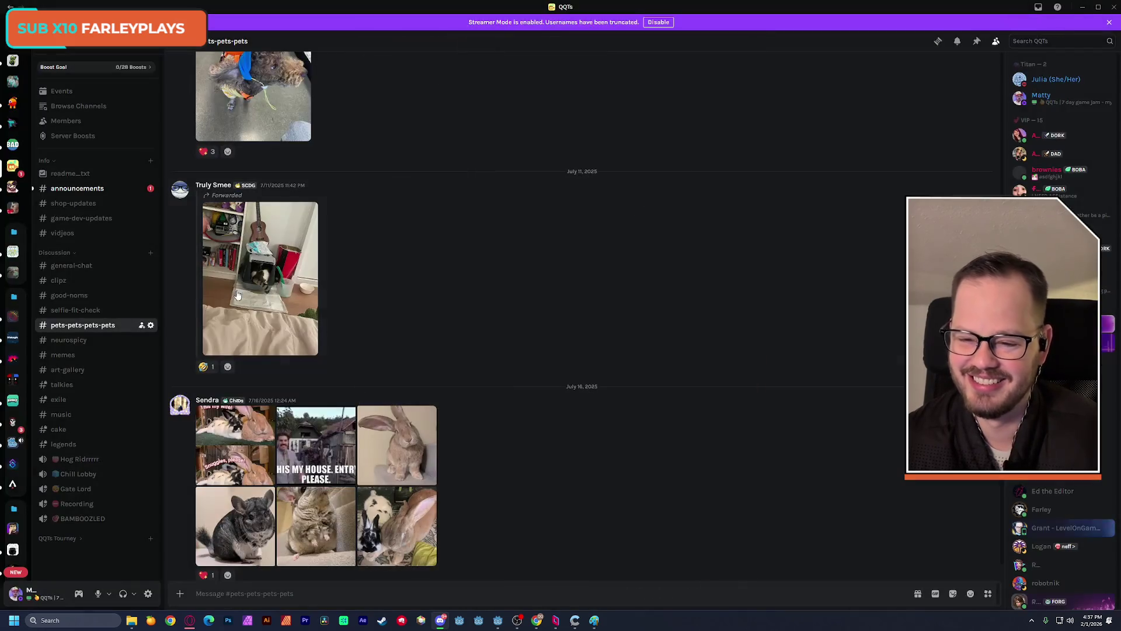
pyautogui.scroll(-15, 528, 378)
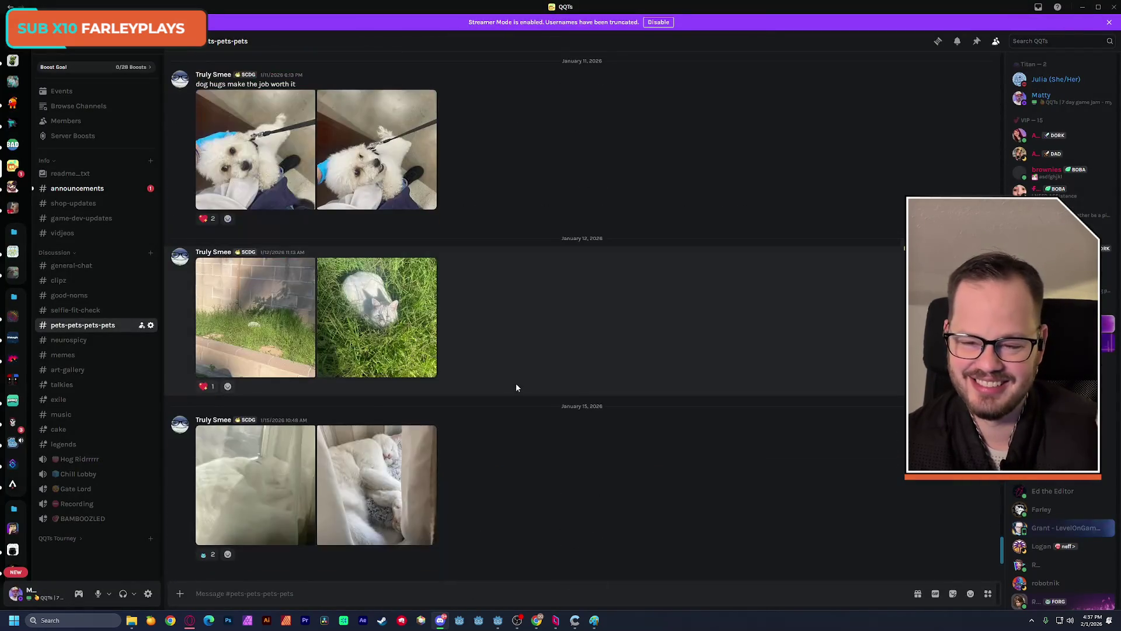
pyautogui.hotkey('alt', 'Tab')
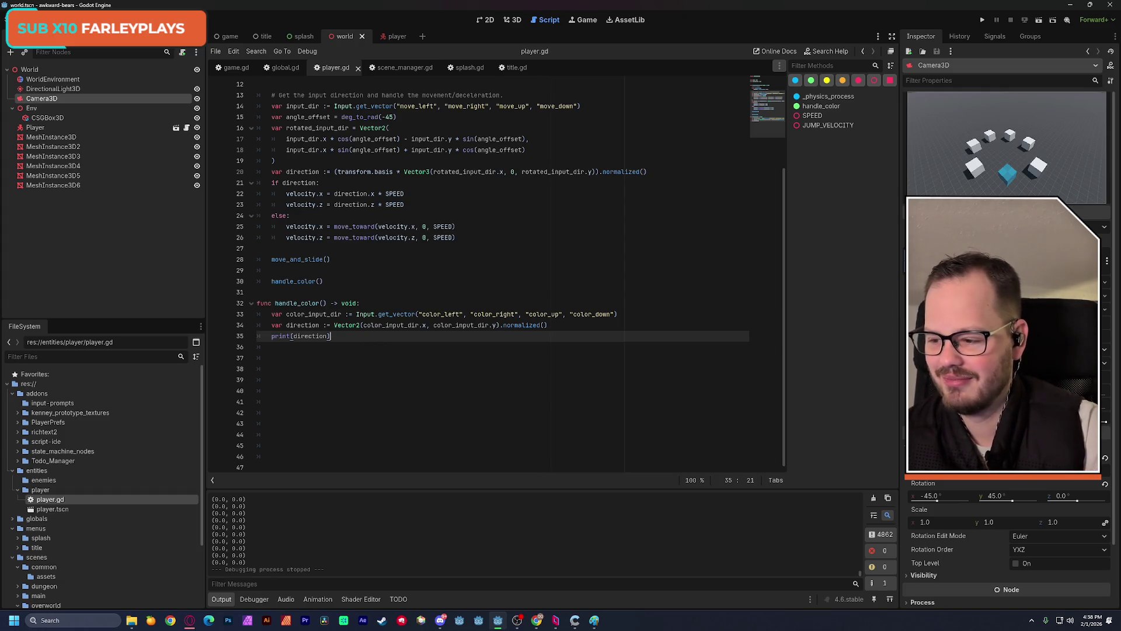
pyautogui.click(358, 344)
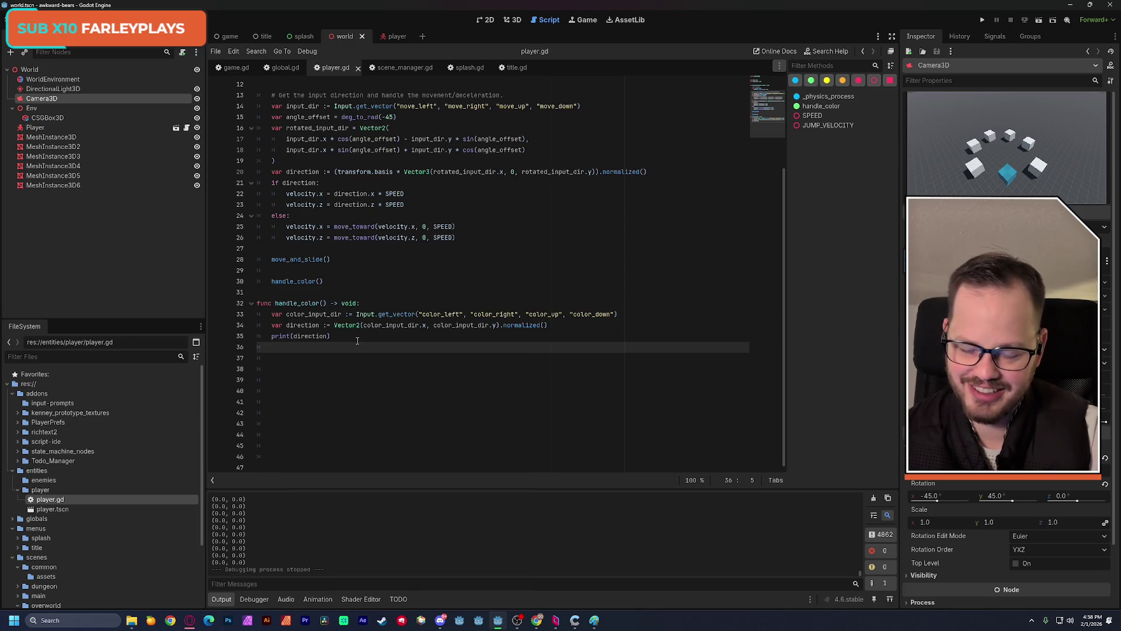
pyautogui.scroll(2, 448, 325)
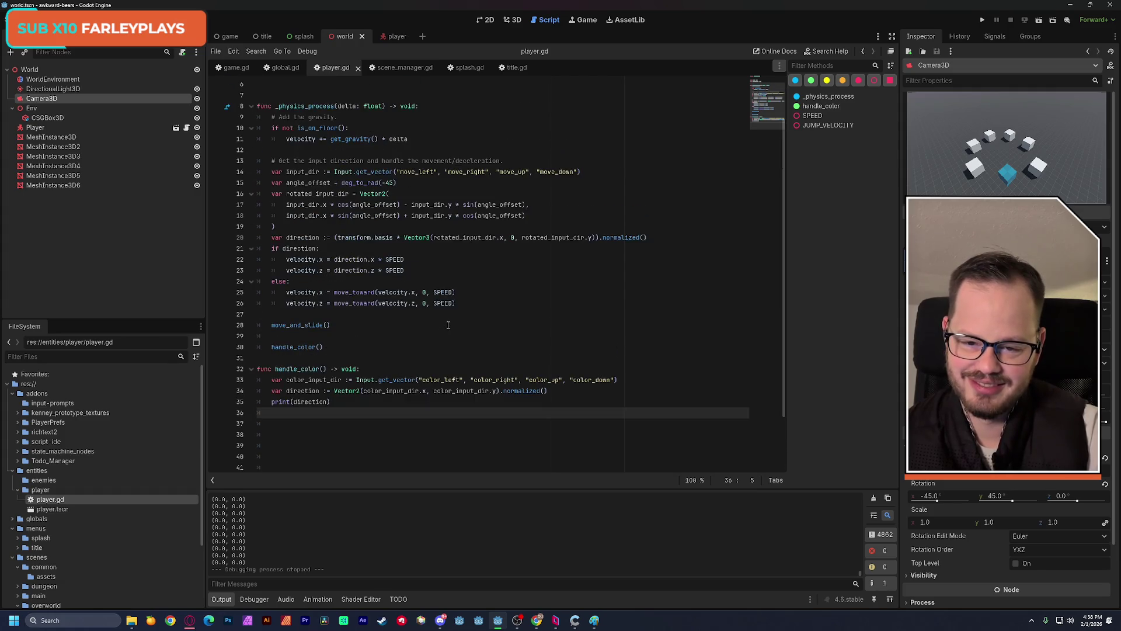
pyautogui.scroll(2, 455, 319)
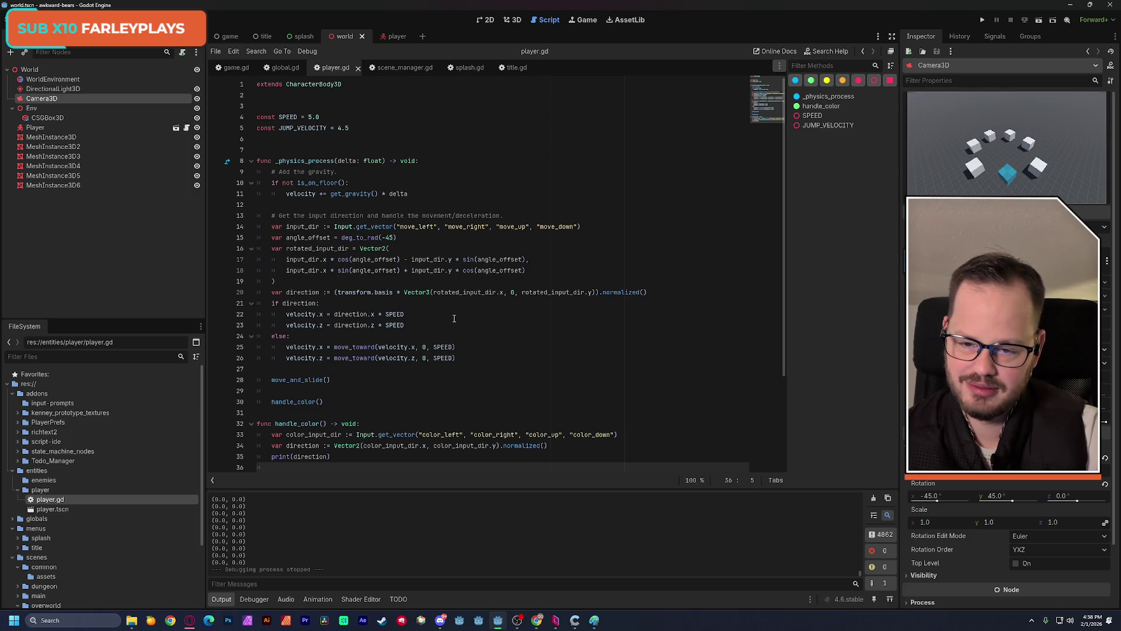
pyautogui.doubleClick(315, 129)
# - Delete the unused 'const JUMP_VELOCITY = 4.5' line and save player.gd
pyautogui.scroll(-3, 373, 222)
pyautogui.scroll(3, 368, 175)
pyautogui.click(363, 129)
pyautogui.moveTo(363, 128); pyautogui.dragTo(255, 129)
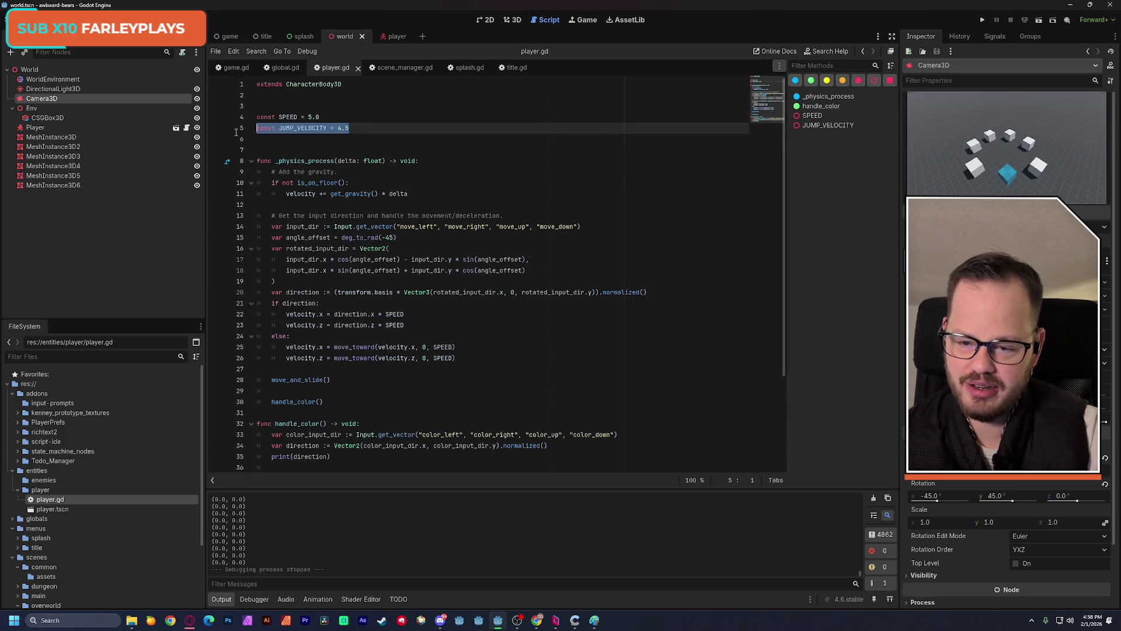
pyautogui.press('BackSpace')
pyautogui.press('BackSpace')
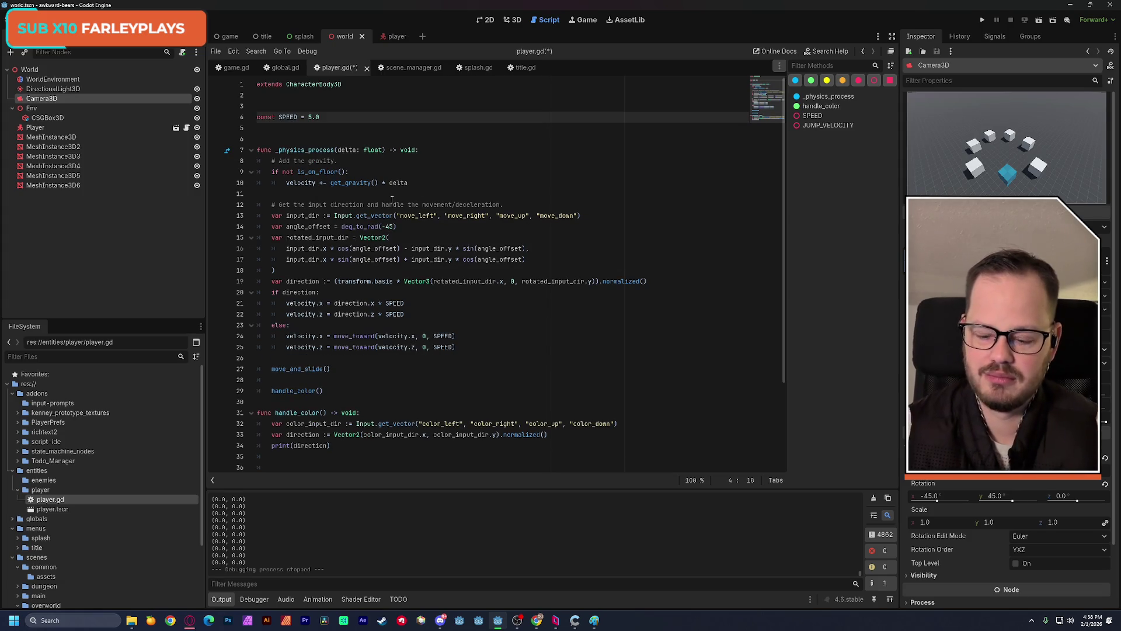
pyautogui.hotkey('ctrl', 's')
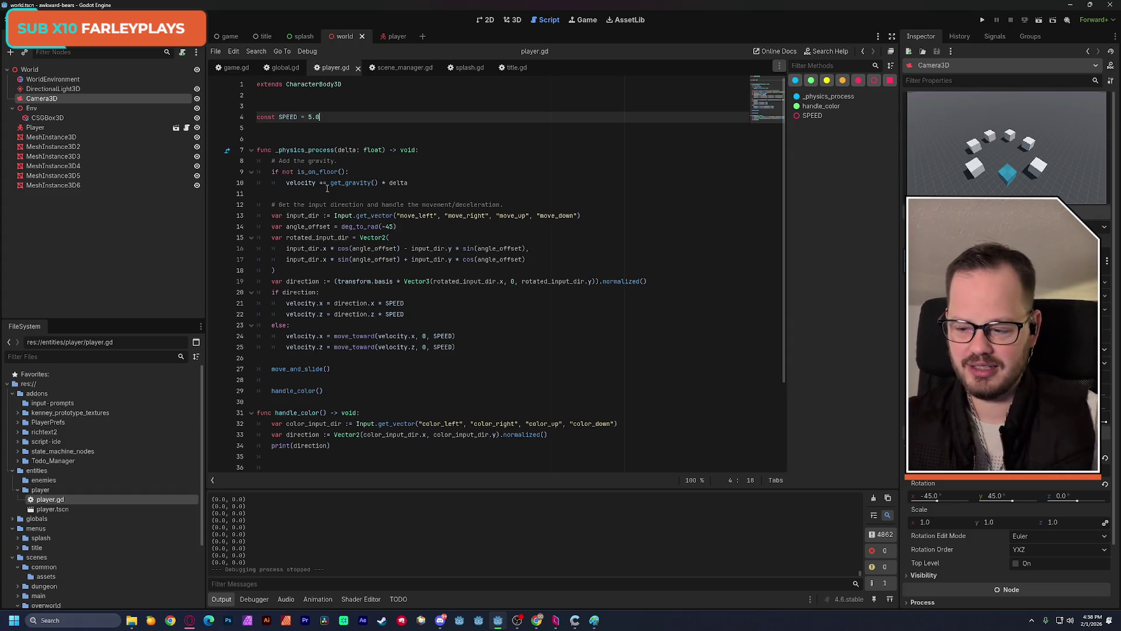
# - Remove the blank line above handle_color() in player.gd
pyautogui.scroll(-3, 327, 188)
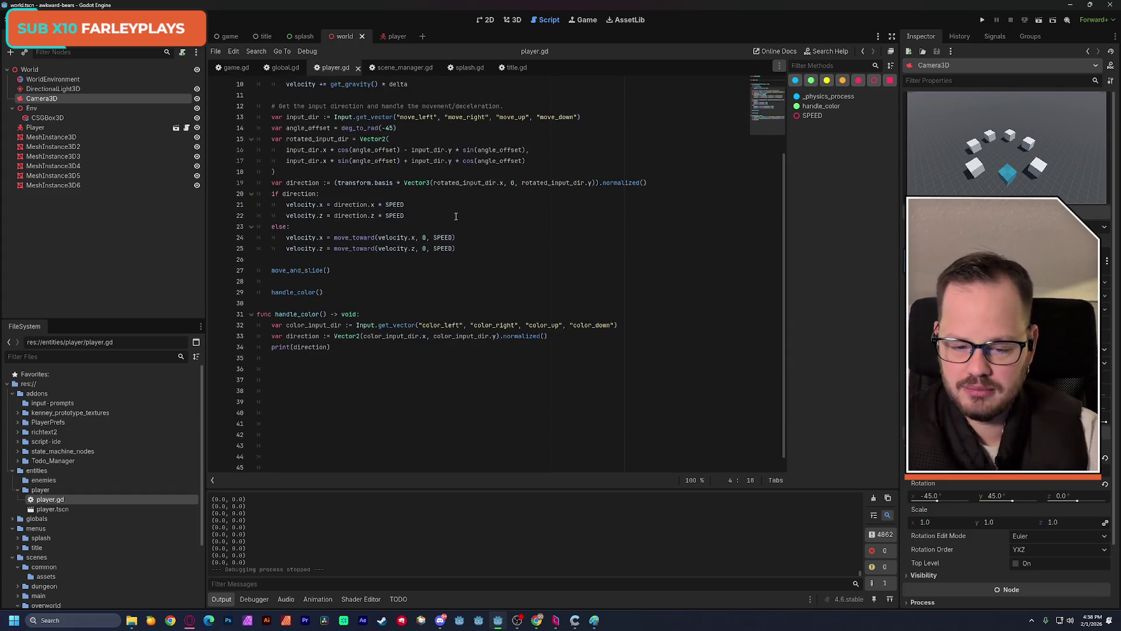
pyautogui.click(278, 336)
pyautogui.moveTo(272, 337); pyautogui.dragTo(549, 337)
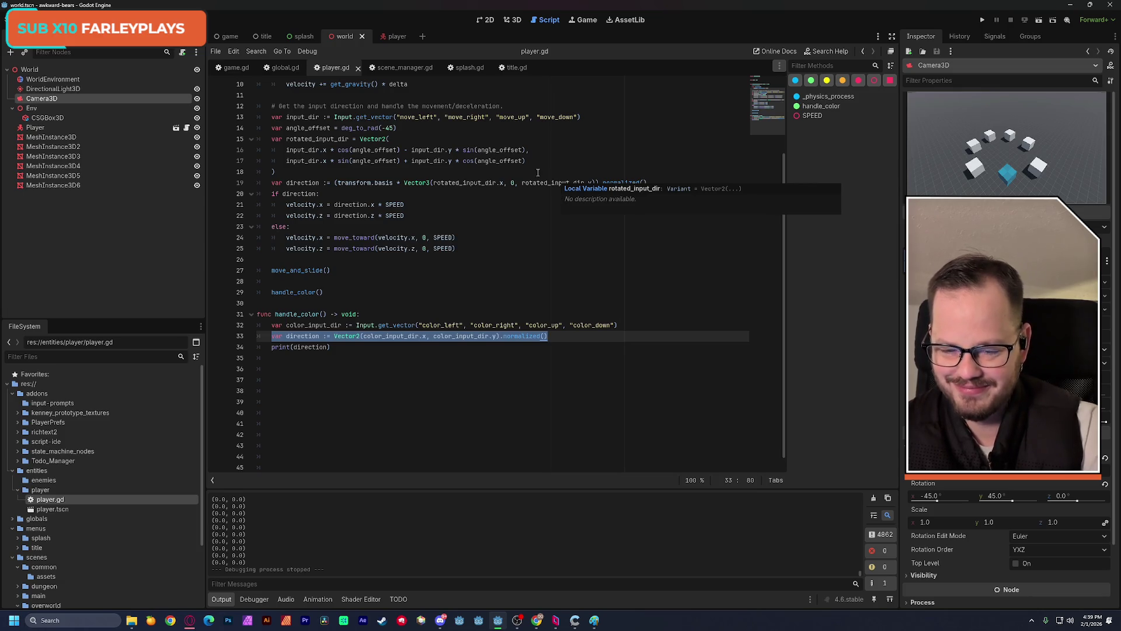
pyautogui.click(490, 228)
pyautogui.click(483, 260)
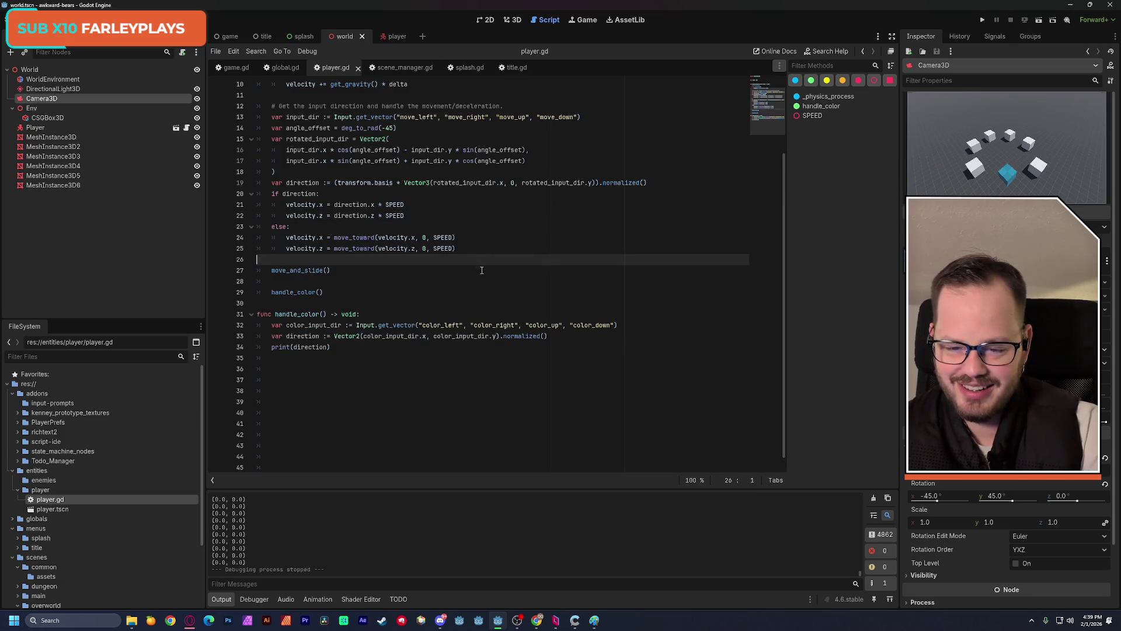
pyautogui.click(481, 281)
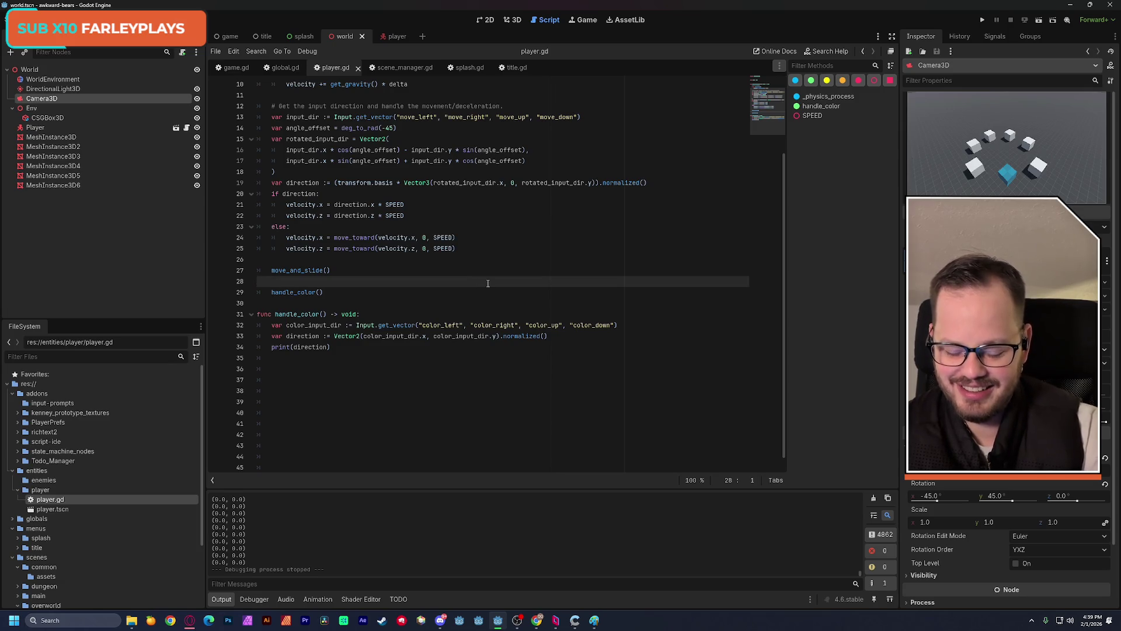
pyautogui.press('BackSpace')
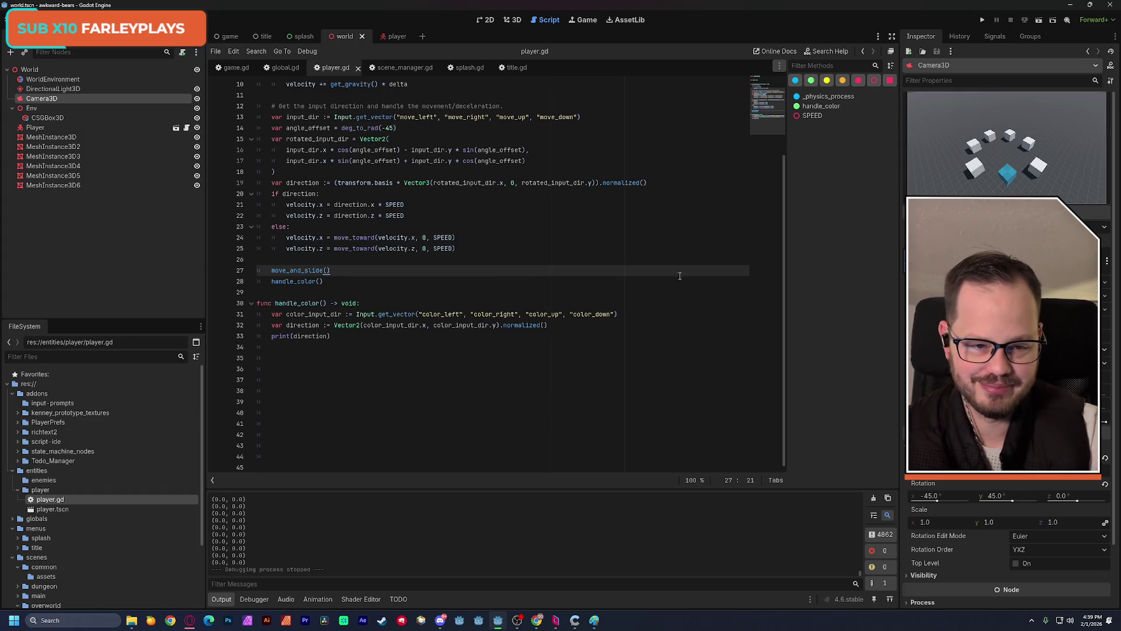
pyautogui.click(874, 81)
pyautogui.click(354, 353)
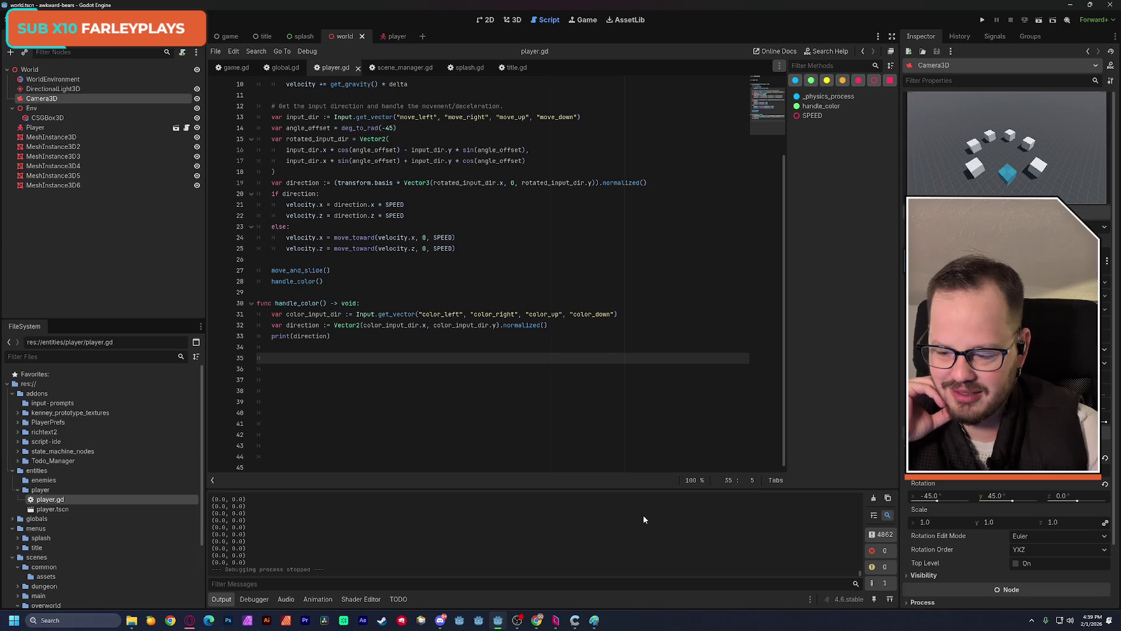
# - In a new Chrome tab, search for turning a Vector2 into a colour from a colour wheel
pyautogui.moveTo(537, 620)
pyautogui.click(584, 575)
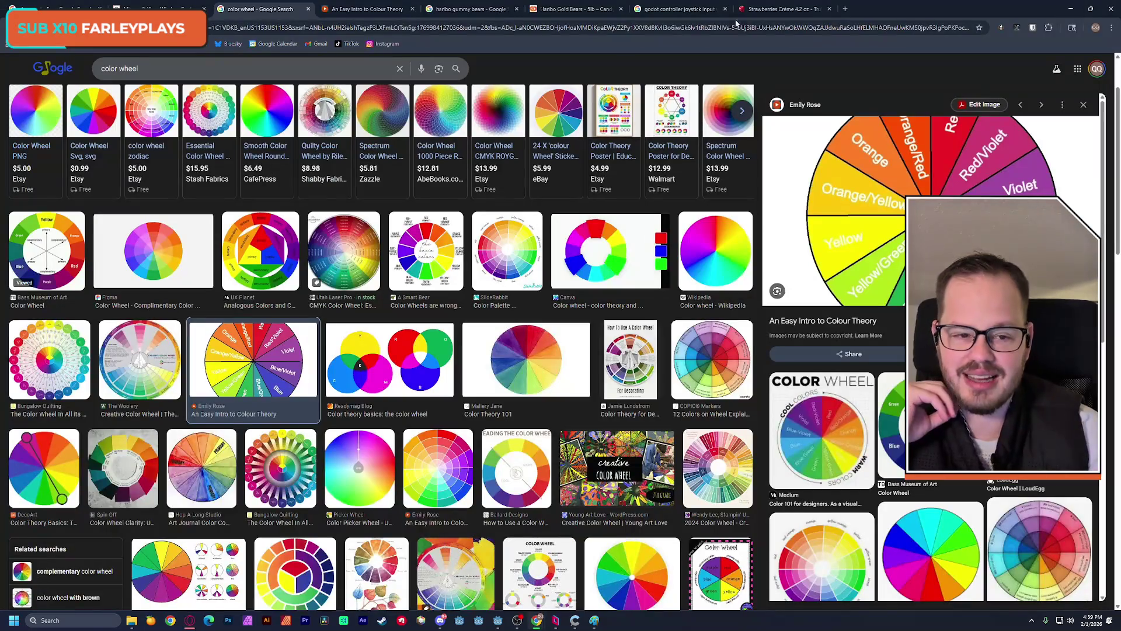
pyautogui.click(845, 9)
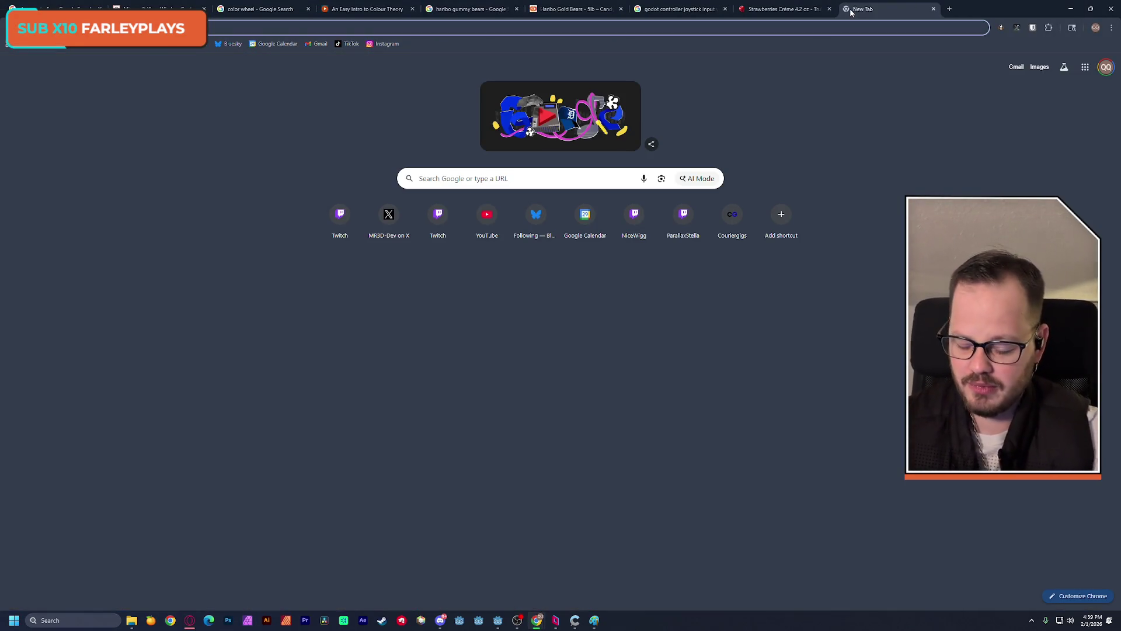
pyautogui.write('turn vector')
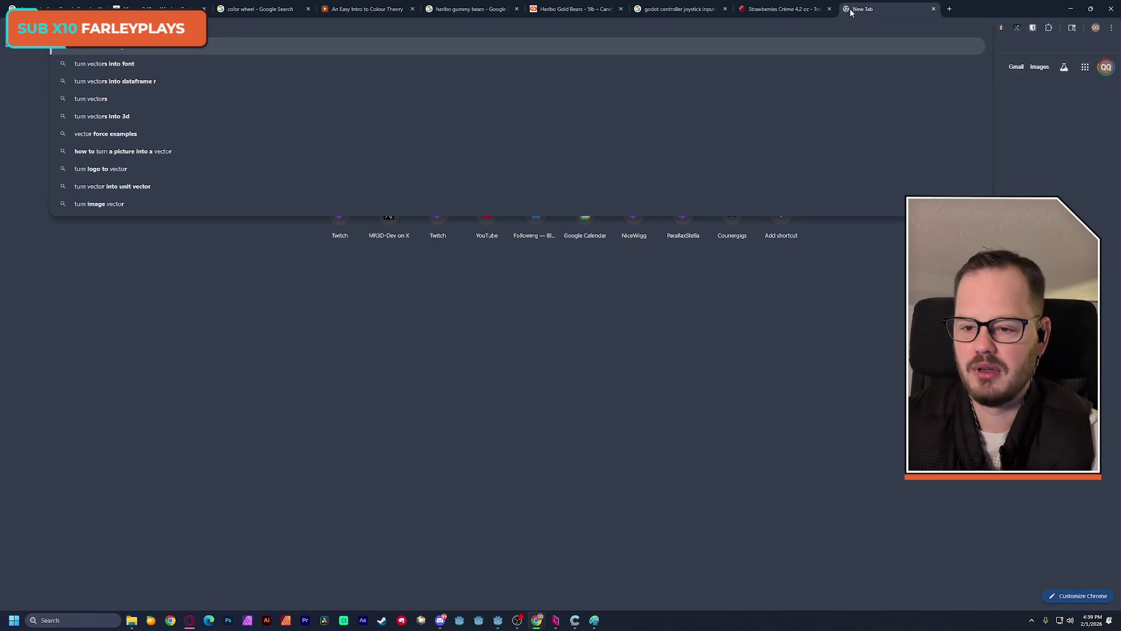
pyautogui.write('2')
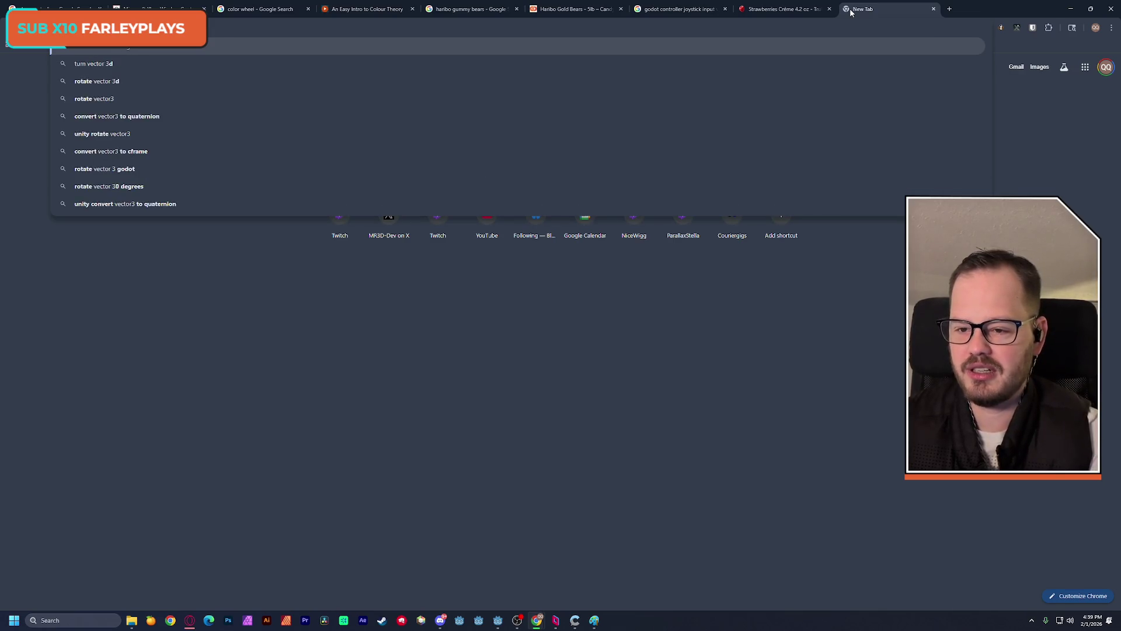
pyautogui.write(' by angle')
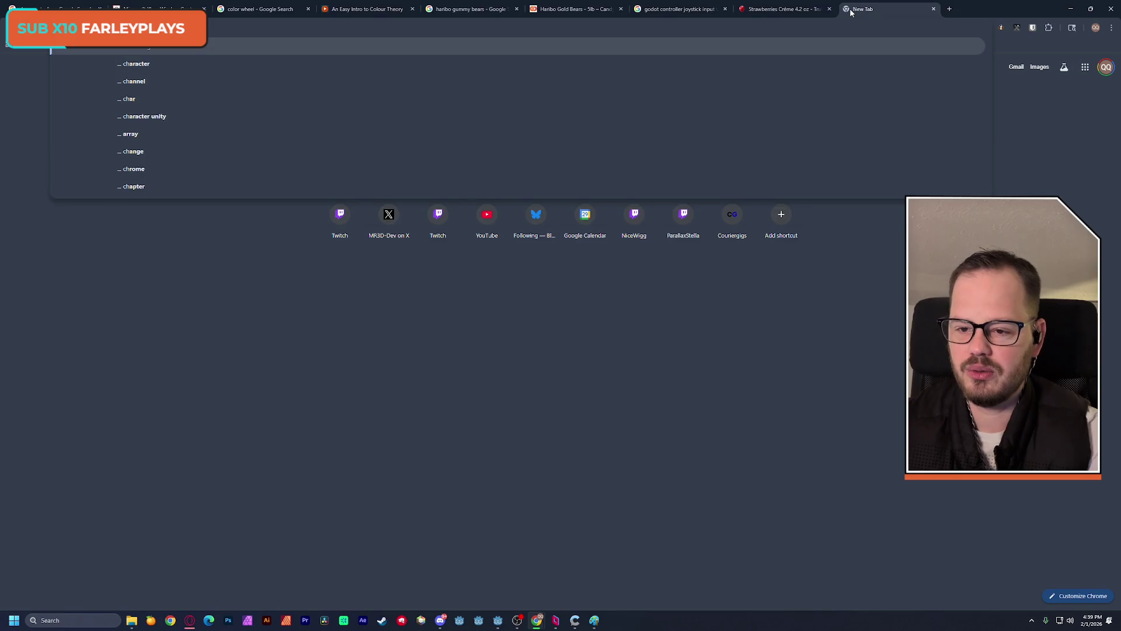
pyautogui.write('olor')
pyautogui.press('Return')
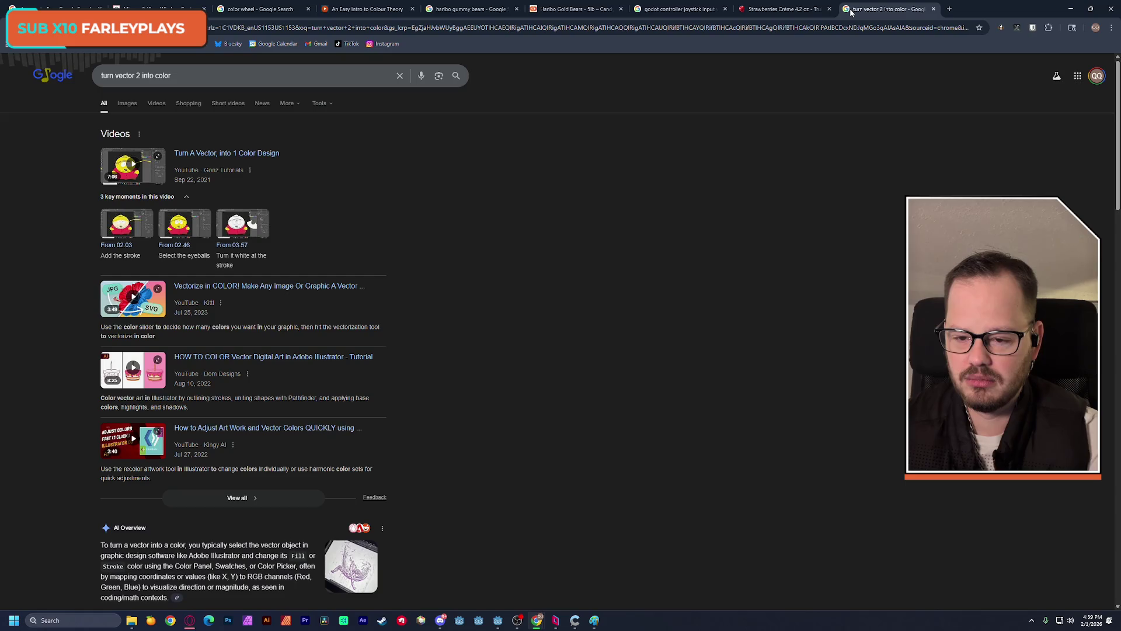
pyautogui.click(350, 81)
pyautogui.write('from ')
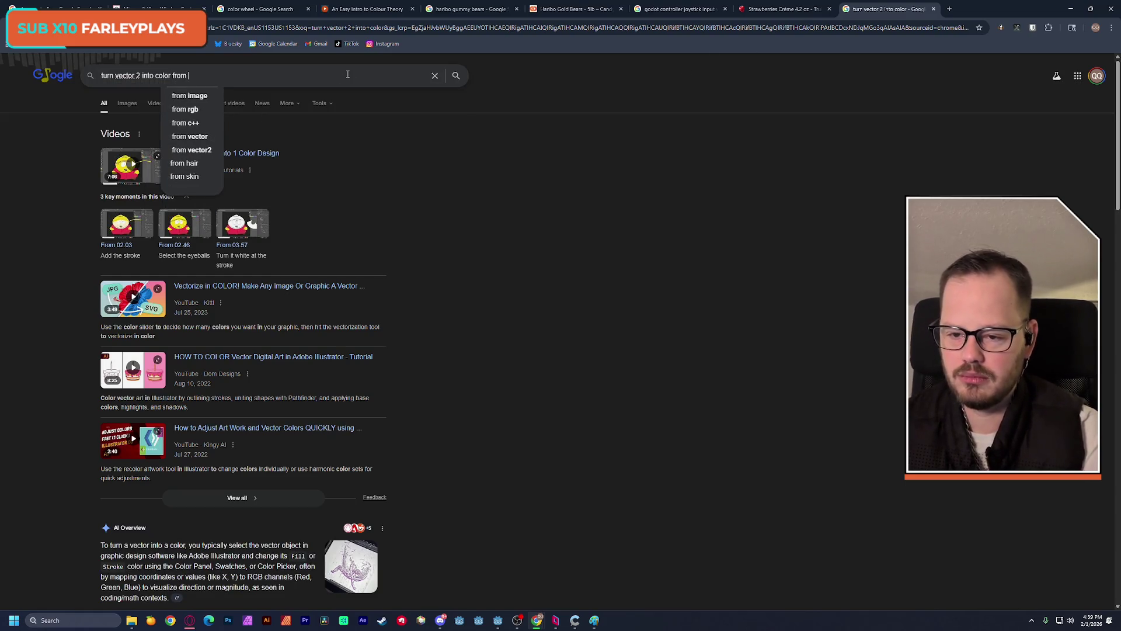
pyautogui.write('color wheel')
pyautogui.press('Return')
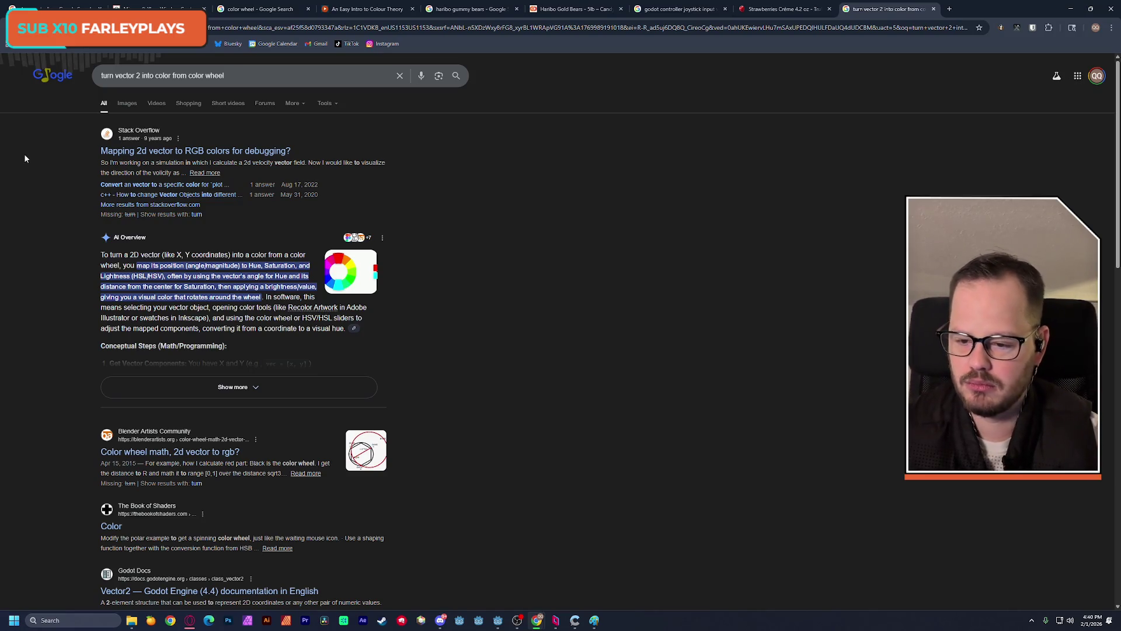
# - Open the Blender Artists thread 'Color wheel math, 2d vector to rgb?' from the results
pyautogui.scroll(-3, 29, 245)
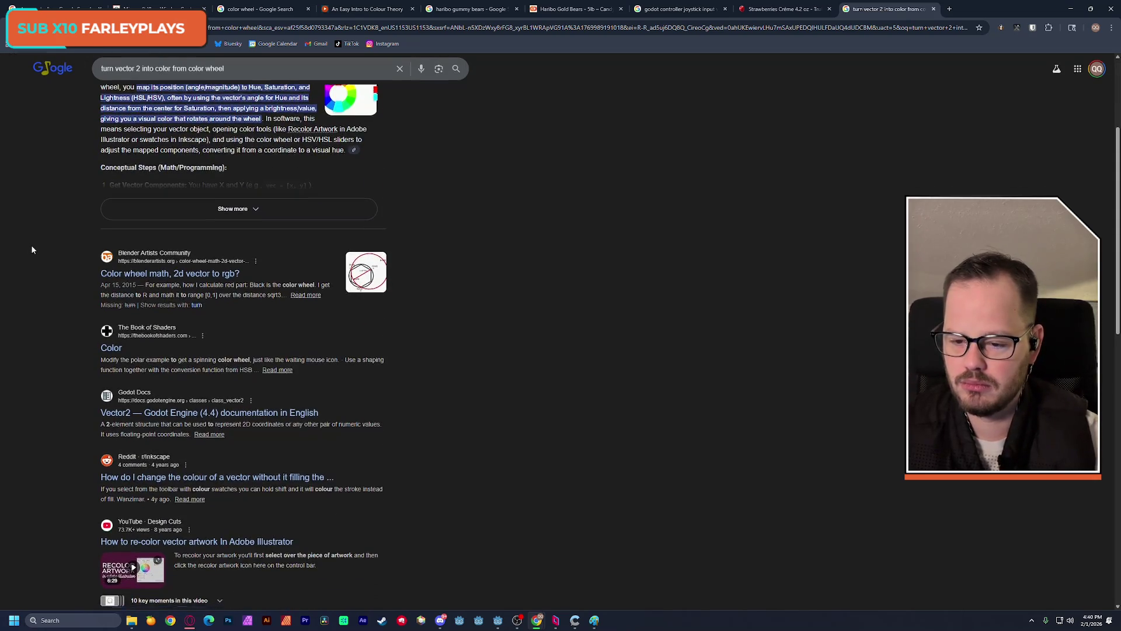
pyautogui.scroll(-1, 31, 244)
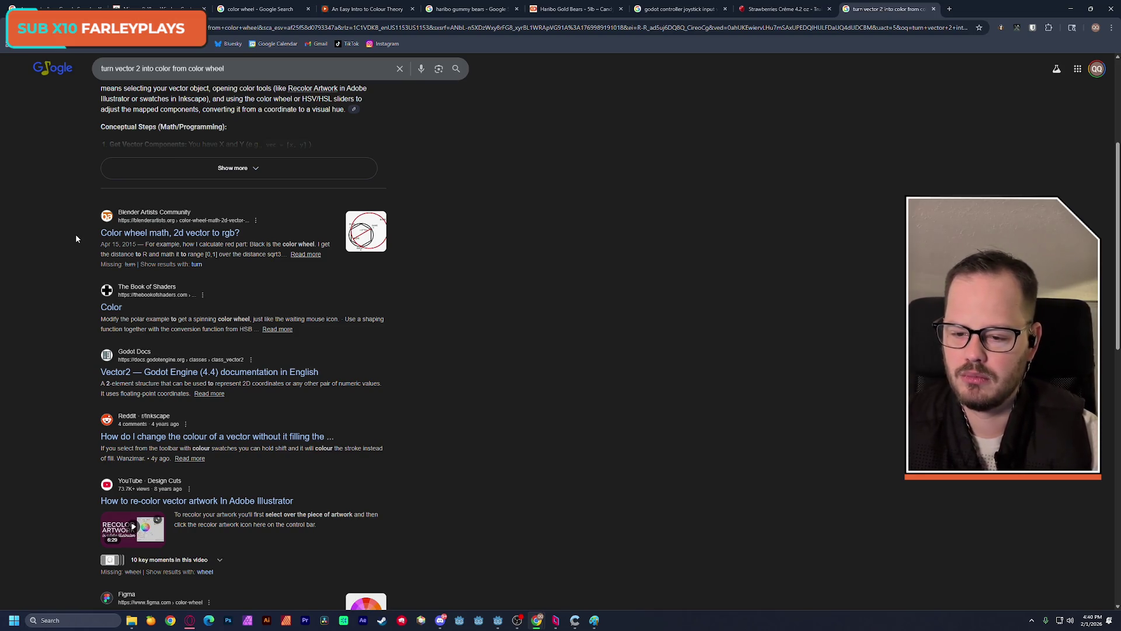
pyautogui.click(150, 235)
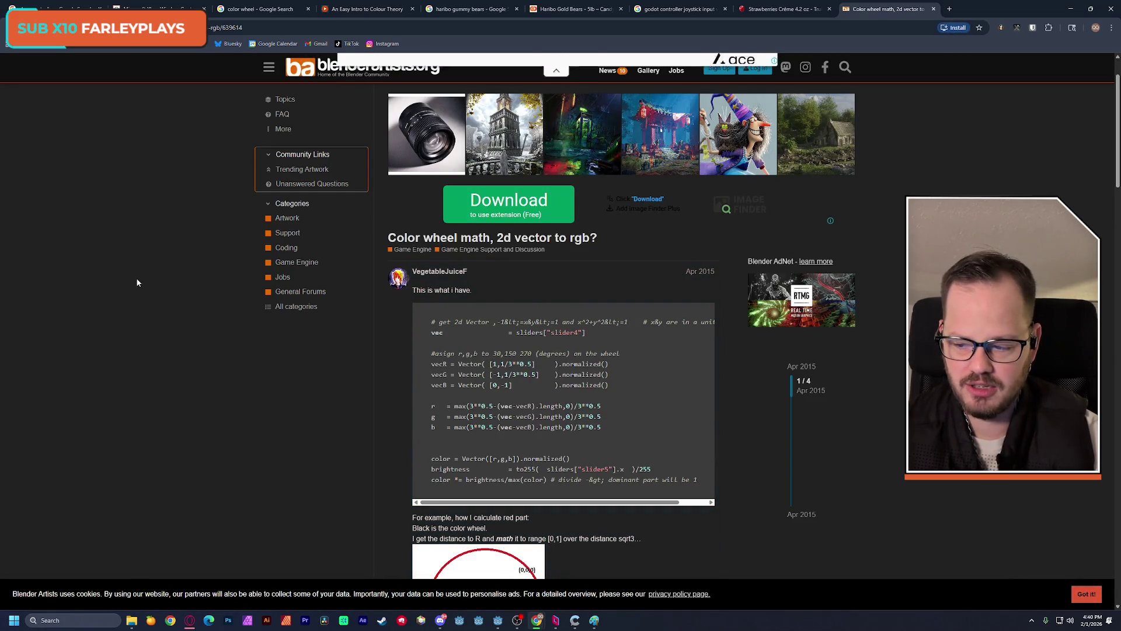
pyautogui.scroll(-2, 137, 283)
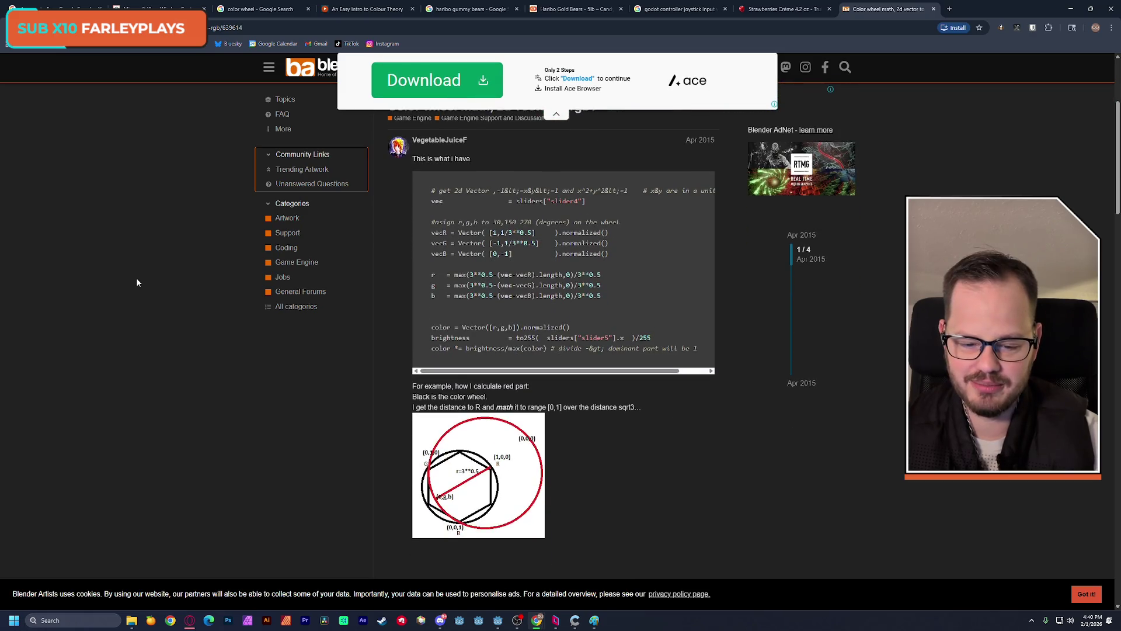